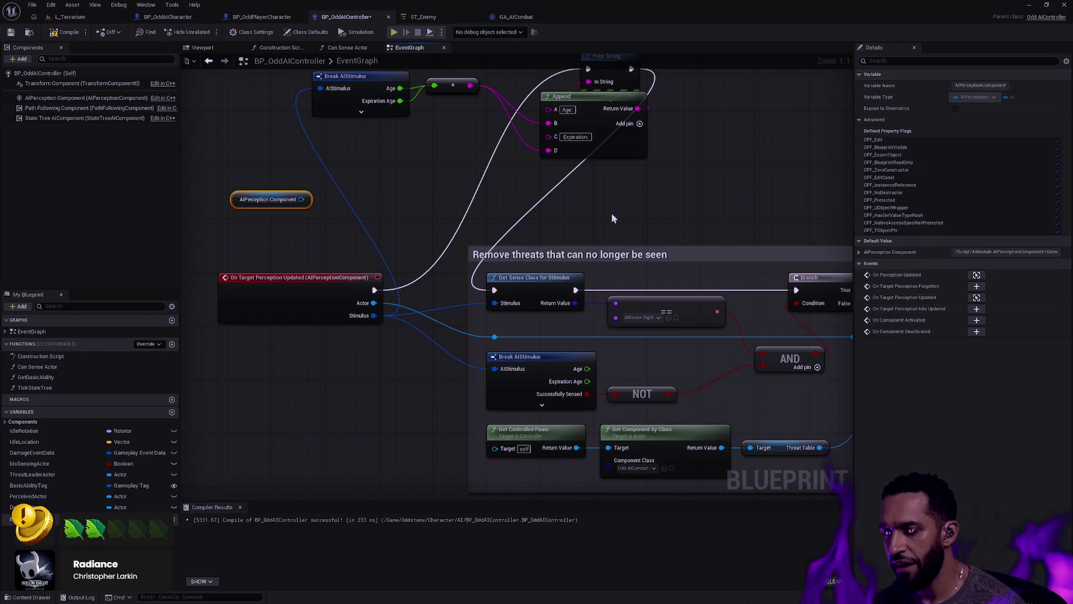
Delete the Break AIStimulus, Append, Print String and AIPerception Component nodes from the graph
left_click_drag(370, 373, 250, 264)
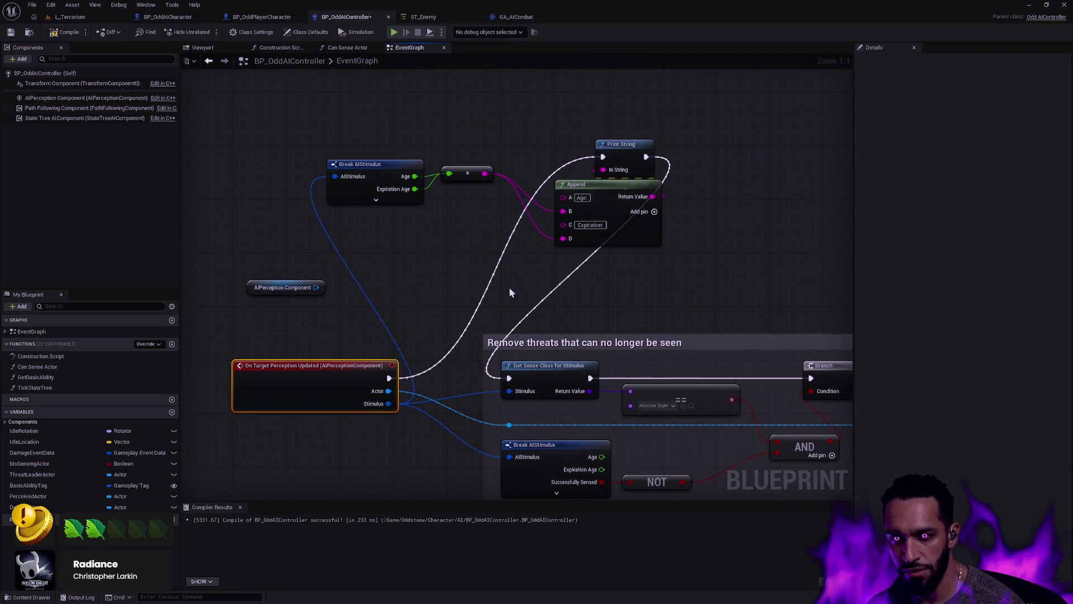
mouse_move(263, 311)
left_mouse_down()
mouse_move(608, 191)
mouse_move(679, 119)
left_mouse_up()
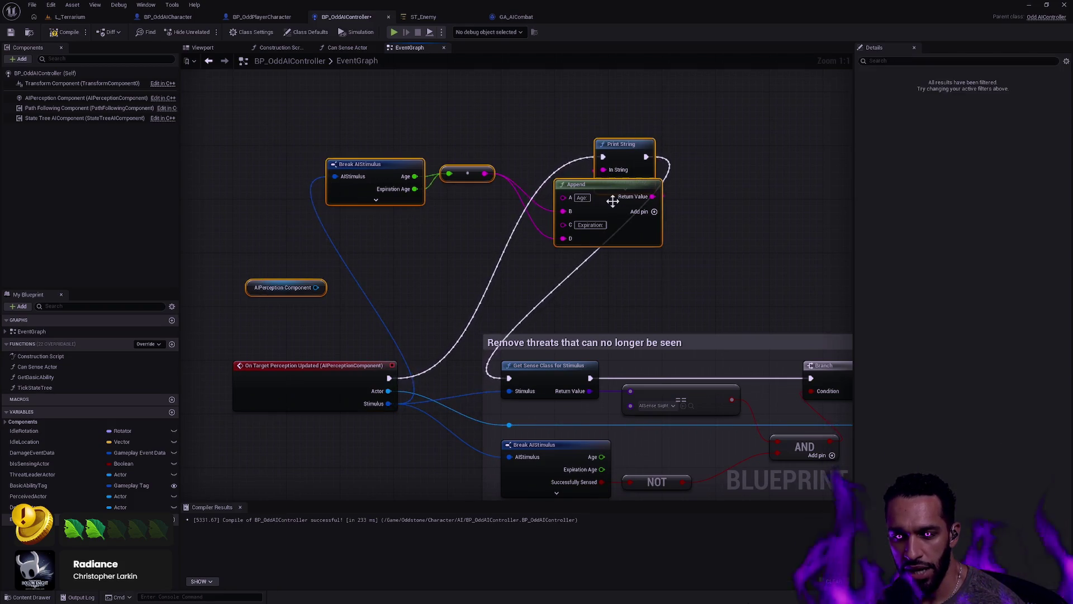
key("Delete")
Insert a 0.2-second Delay after On Target Perception Updated, feeding Get Sense Class for Stimulus
left_click_drag(389, 378, 509, 378)
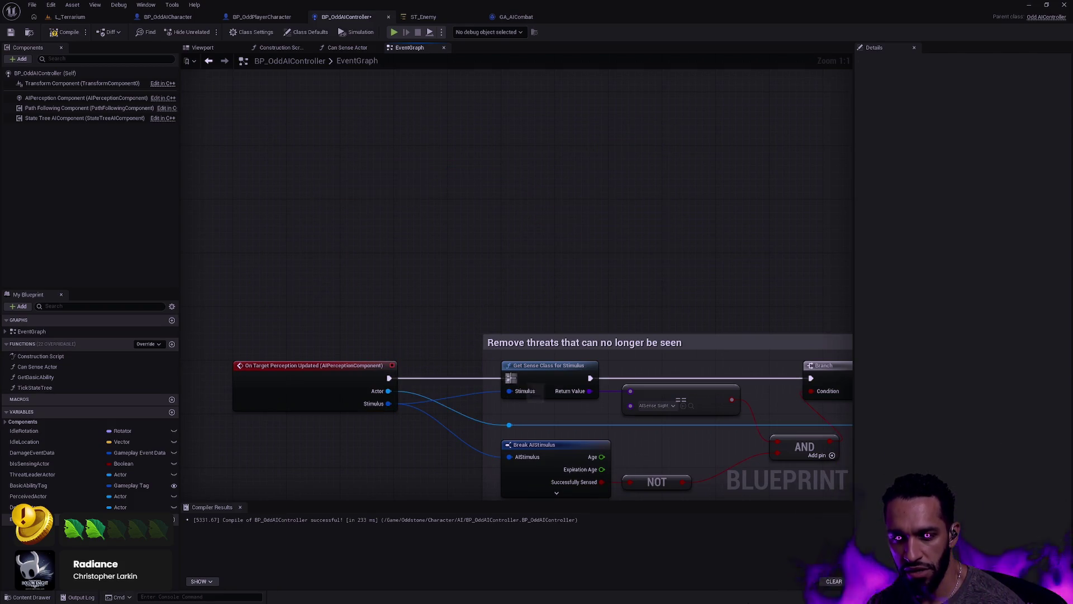
left_click_drag(389, 378, 410, 249)
type("timer")
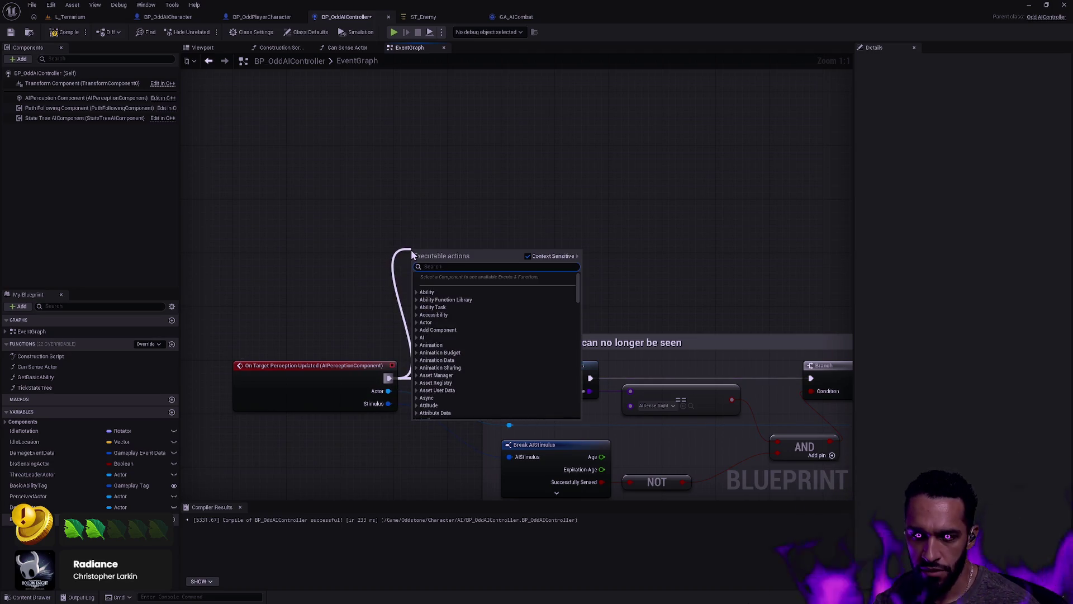
key("Home")
type("set")
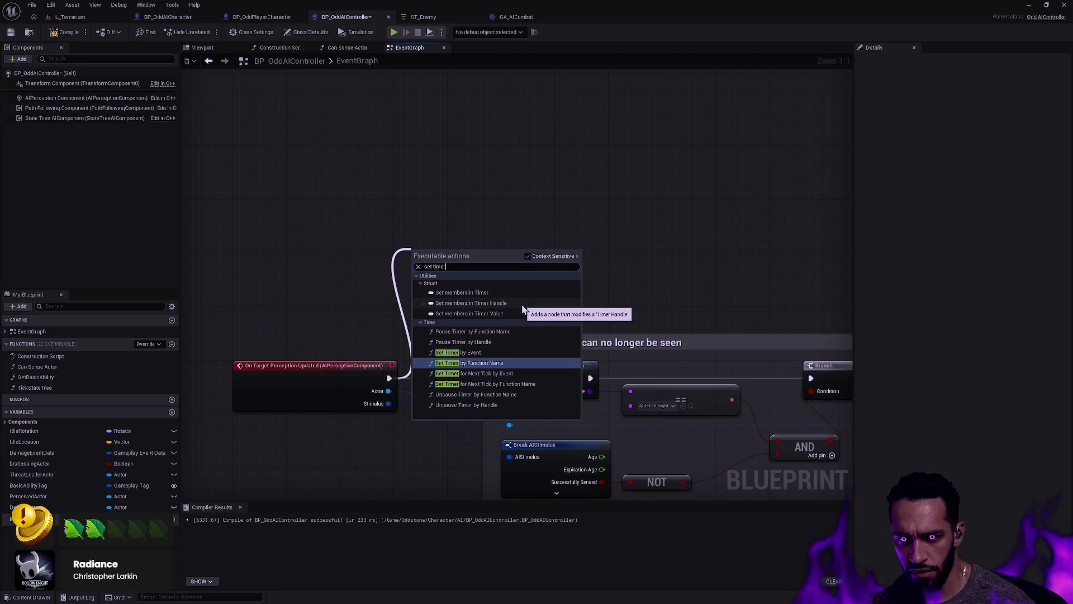
key("ctrl+a")
type("wait")
type("delay")
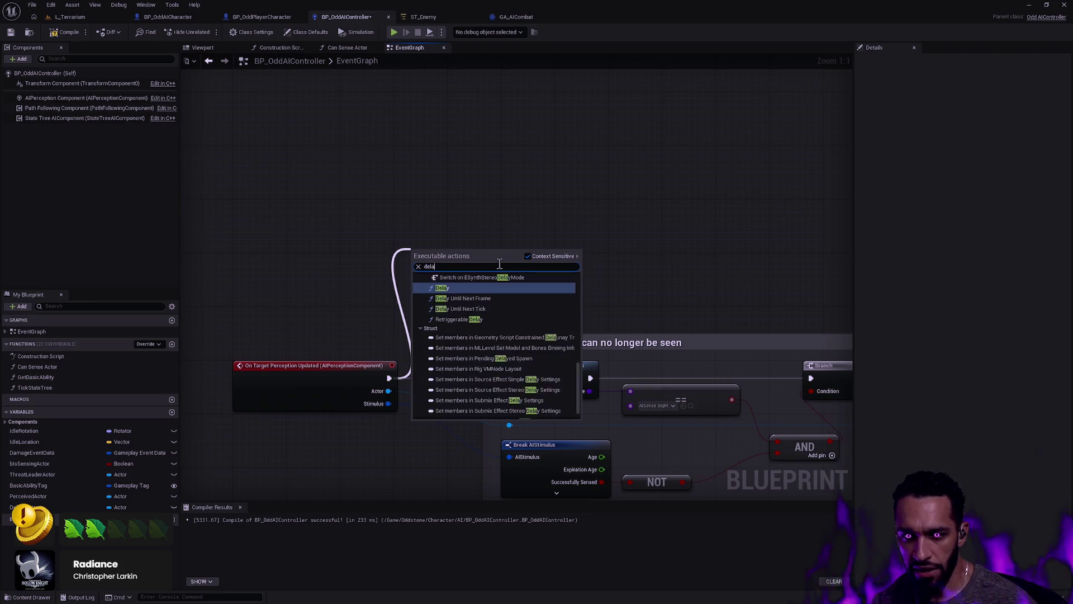
left_click(447, 291)
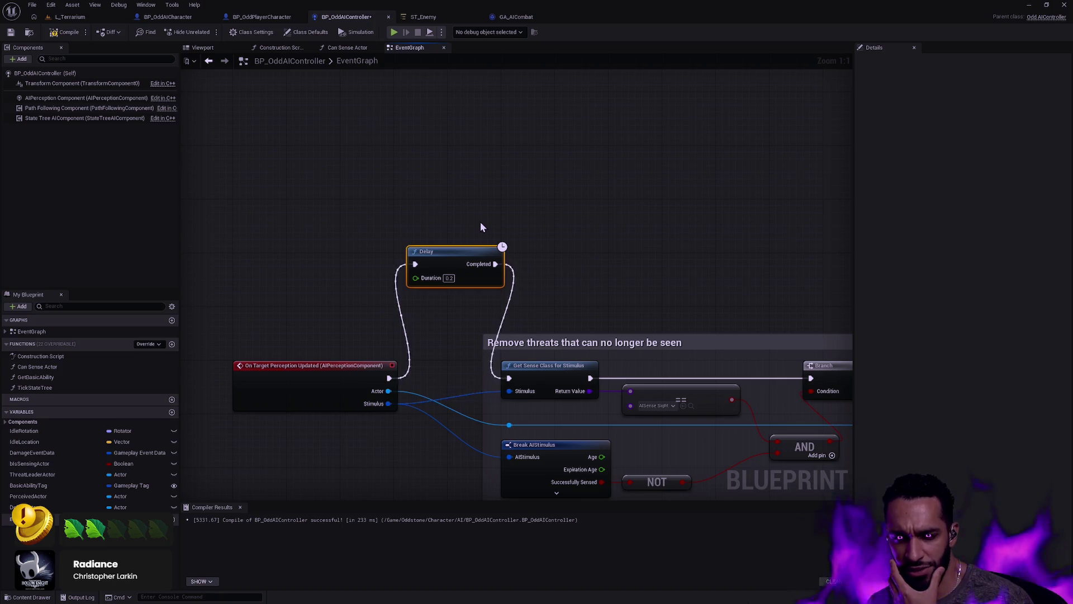
Place a Task Wait Delay node, found by searching 'wait', just above the Delay
right_click(448, 211)
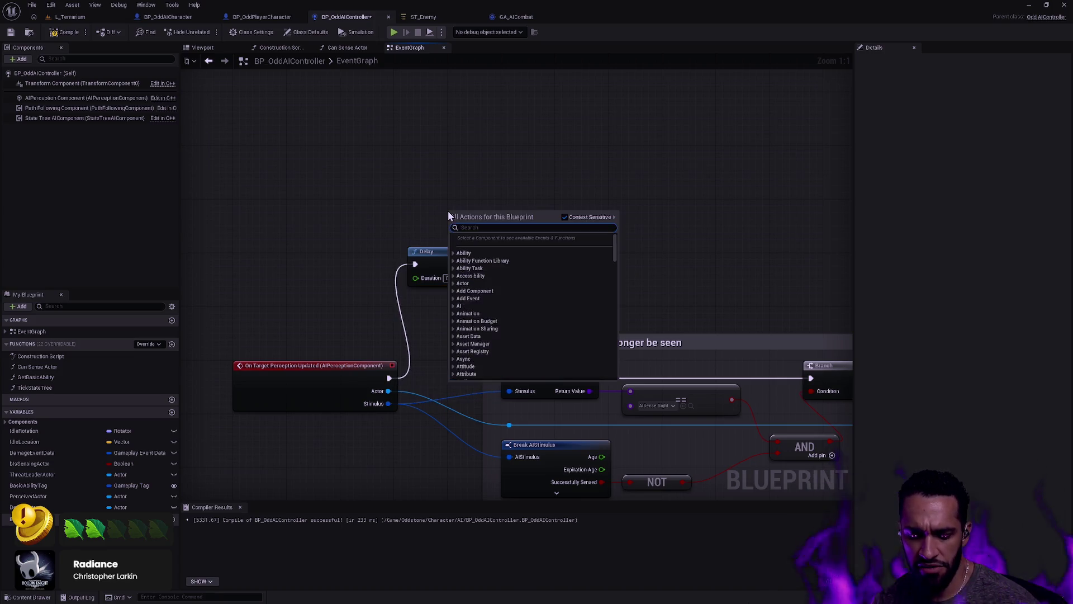
type("Waitcancel delay")
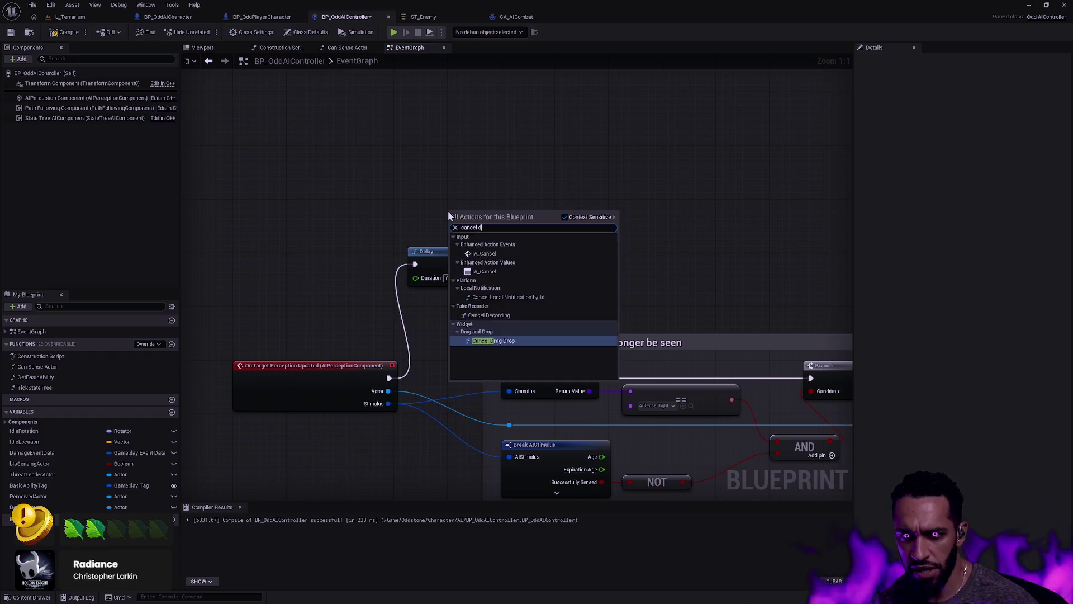
type("action de")
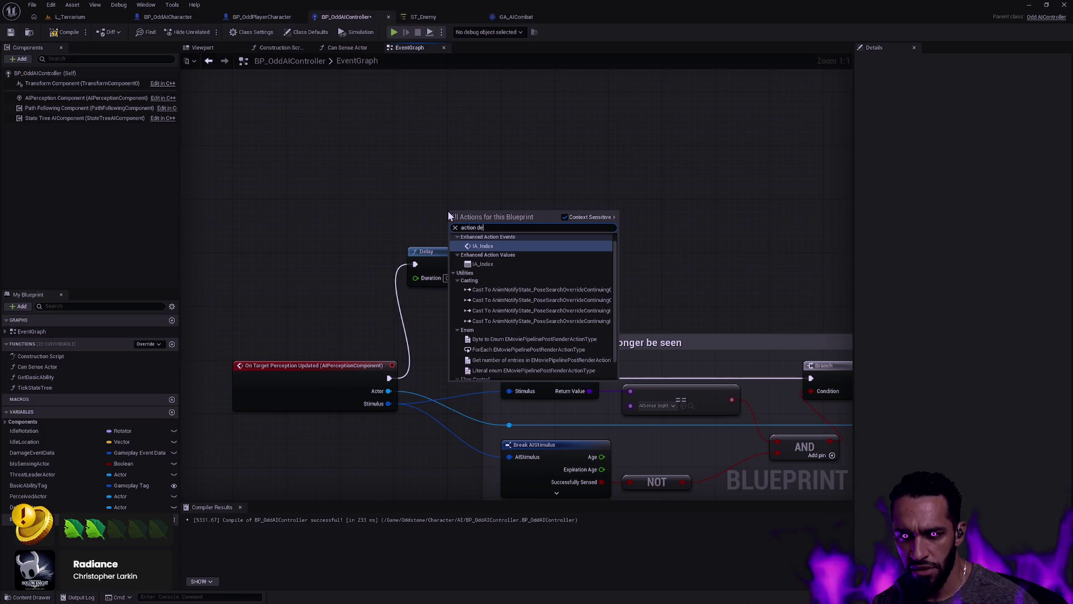
left_click(459, 190)
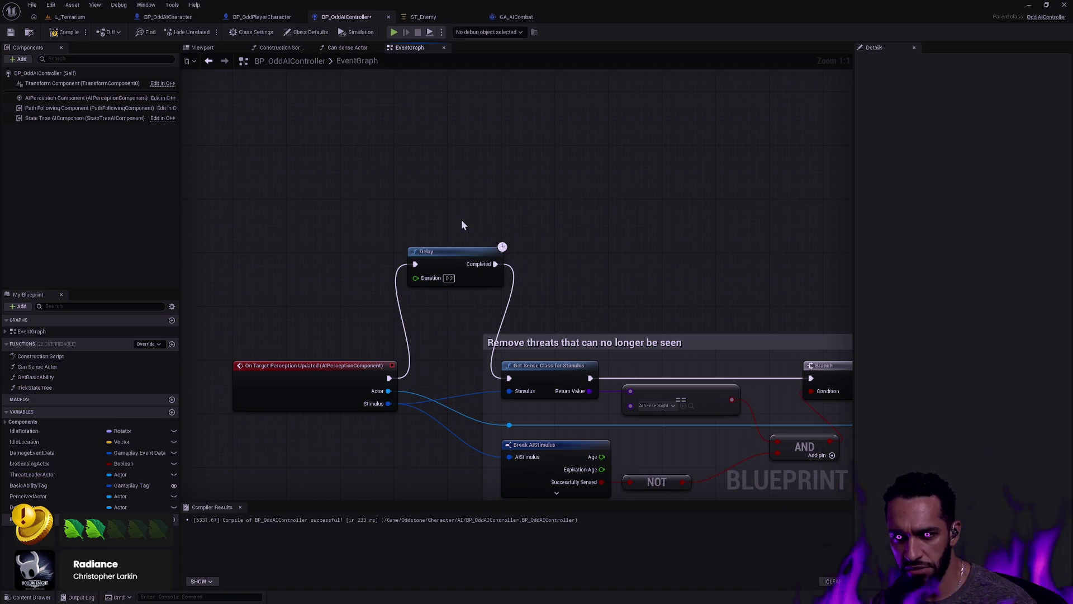
right_click(458, 207)
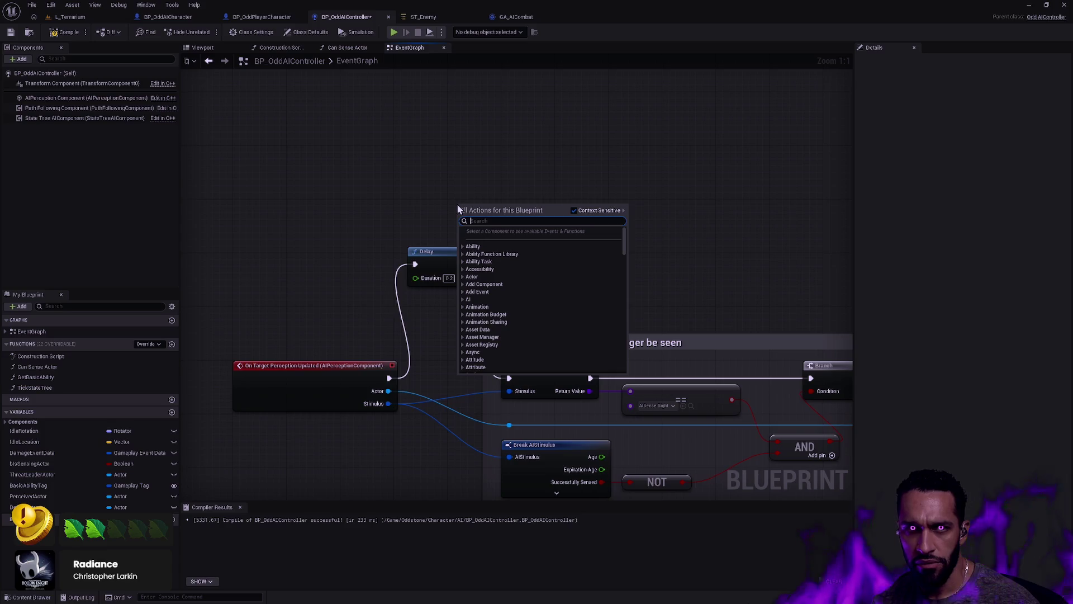
type("wait")
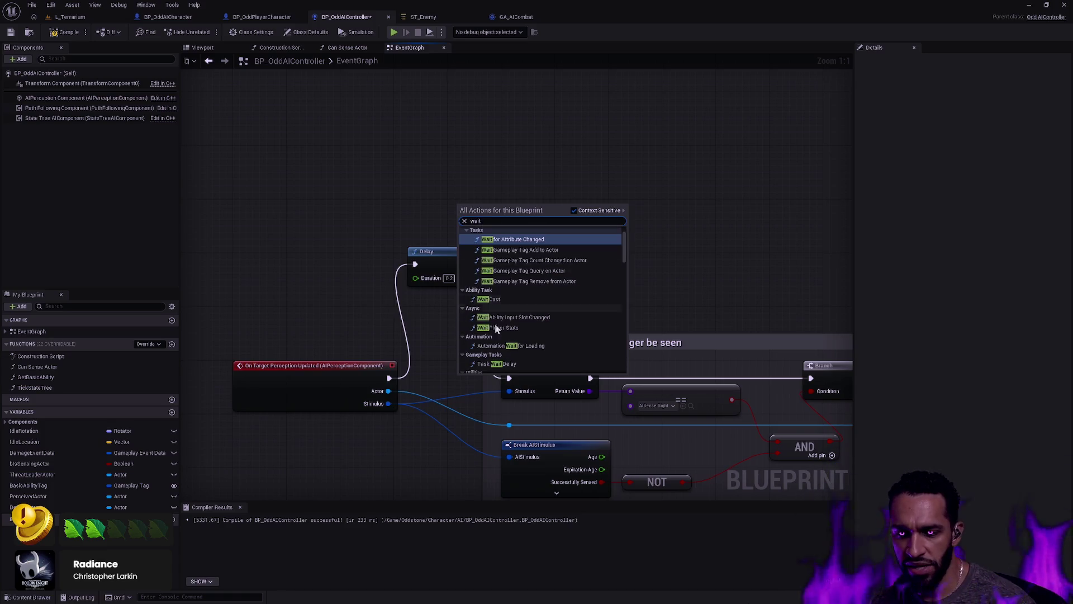
scroll(505, 363, "down", 1)
left_click(498, 350)
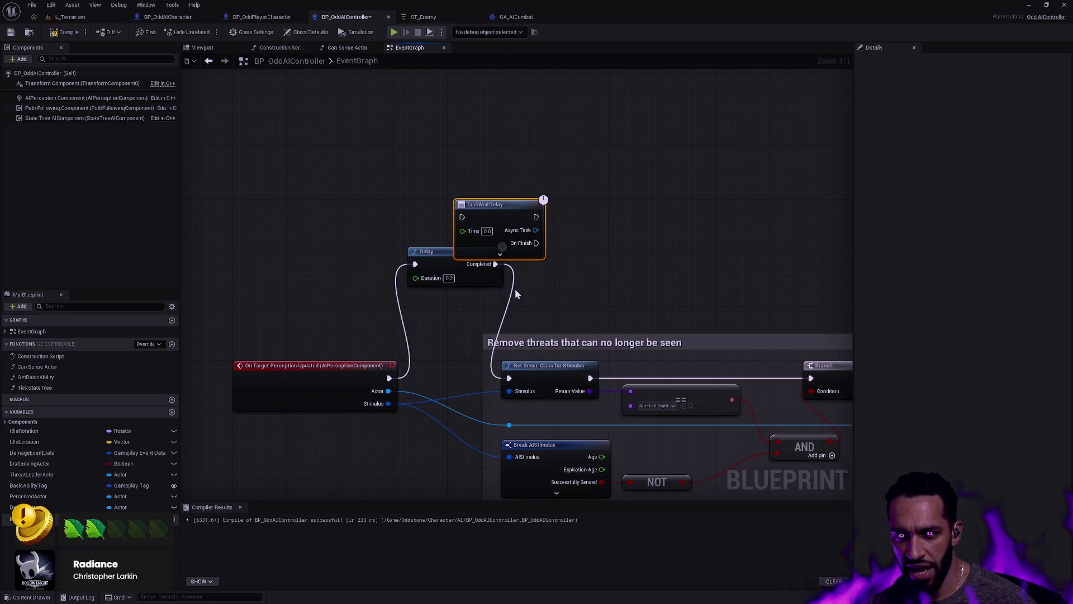
left_click_drag(502, 209, 522, 189)
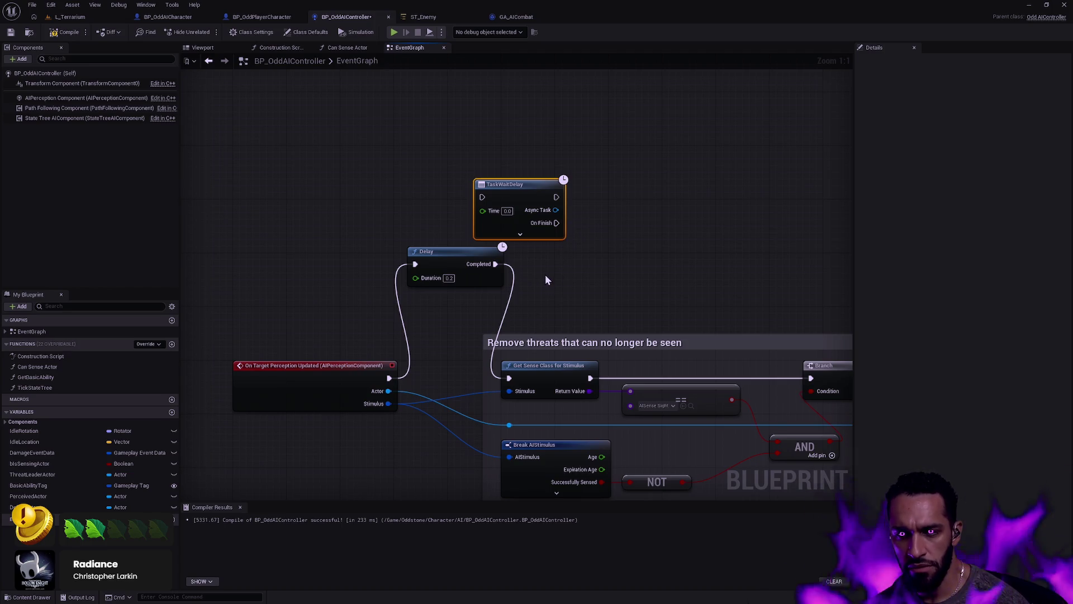
Delete the Delay and route the perception event through TaskWaitDelay's On Finish into Get Sense Class
left_click(617, 224)
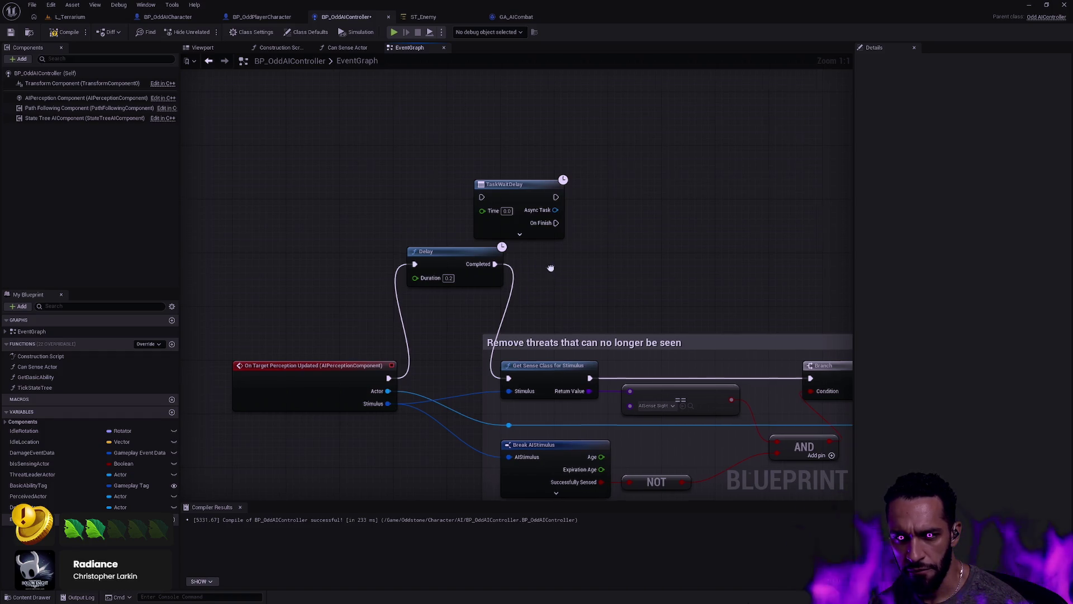
left_click_drag(531, 285, 484, 270)
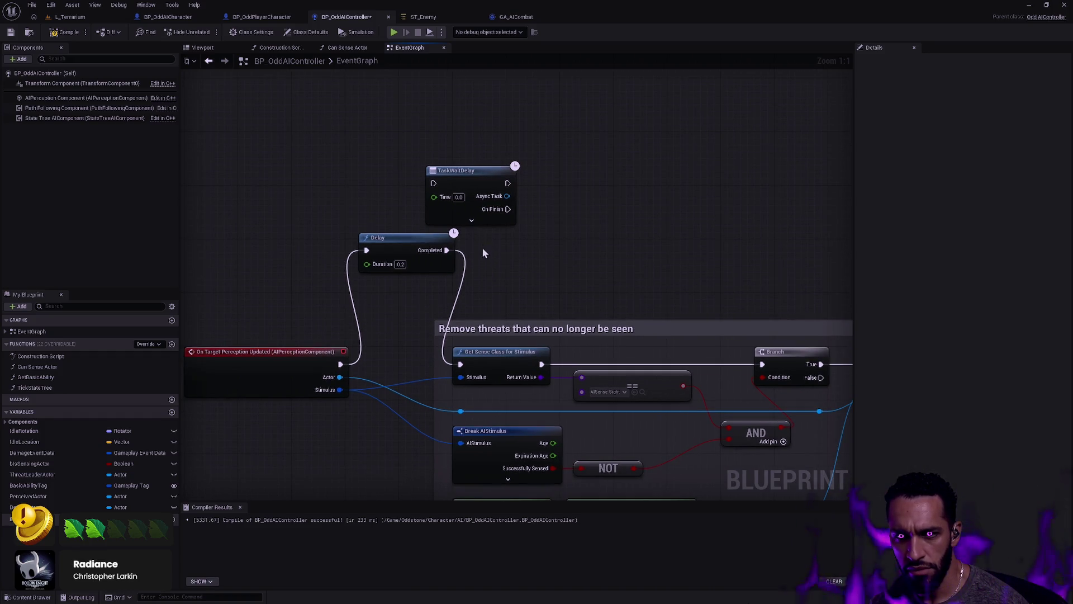
left_click_drag(577, 273, 369, 257)
key("Delete")
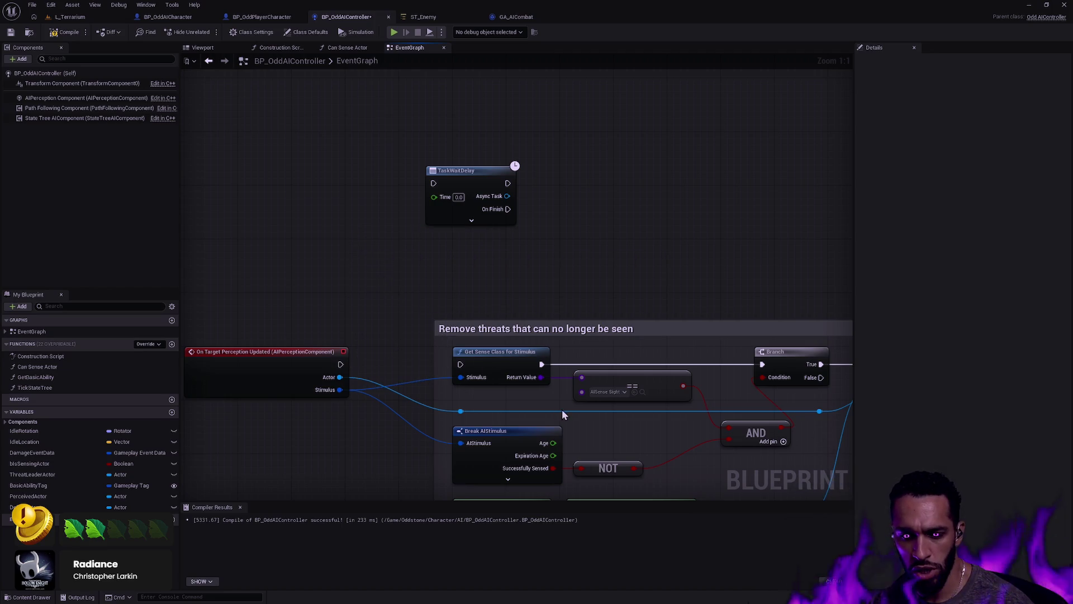
mouse_move(340, 364)
left_mouse_down()
mouse_move(437, 239)
mouse_move(433, 183)
mouse_move(426, 213)
mouse_move(358, 247)
left_mouse_up()
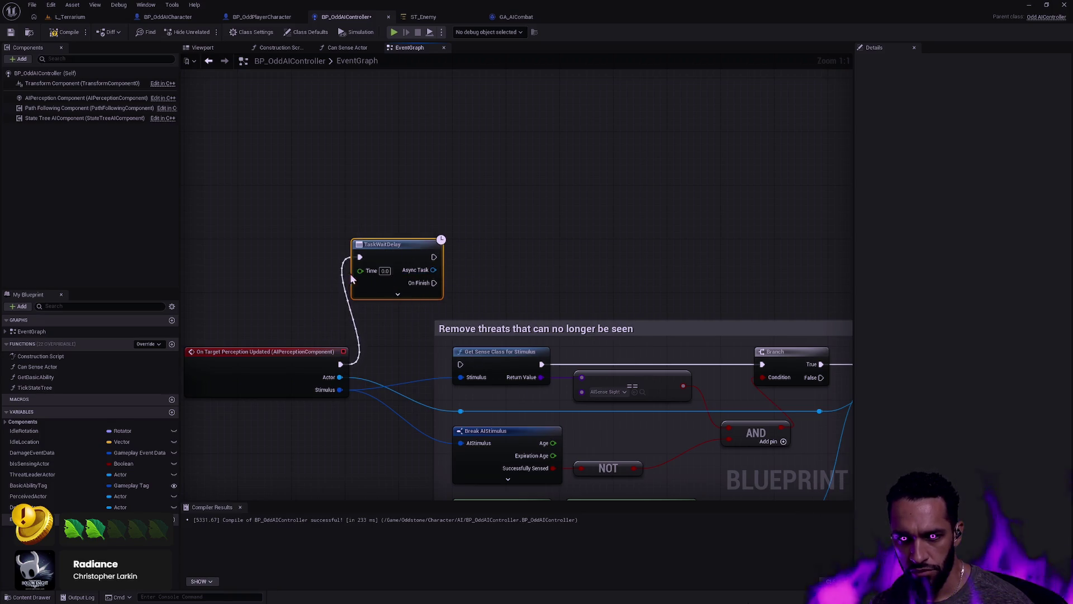
left_click_drag(434, 283, 459, 364)
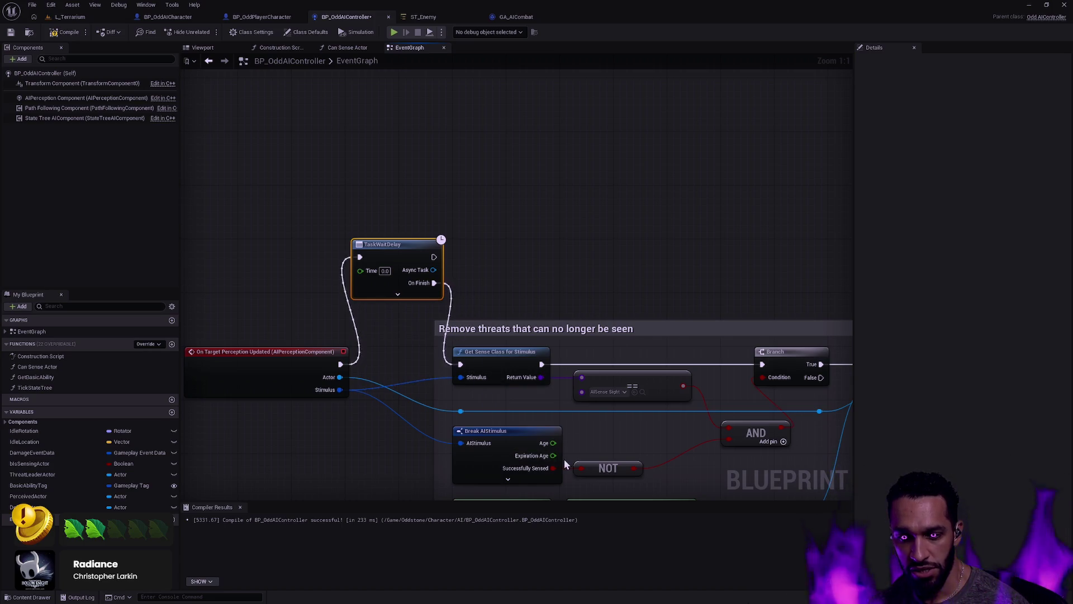
Feed the stimulus Expiration Age into TaskWaitDelay's Time, then compile and save the controller
mouse_move(556, 452)
left_mouse_down()
mouse_move(425, 398)
mouse_move(335, 344)
mouse_move(327, 303)
mouse_move(360, 270)
left_mouse_up()
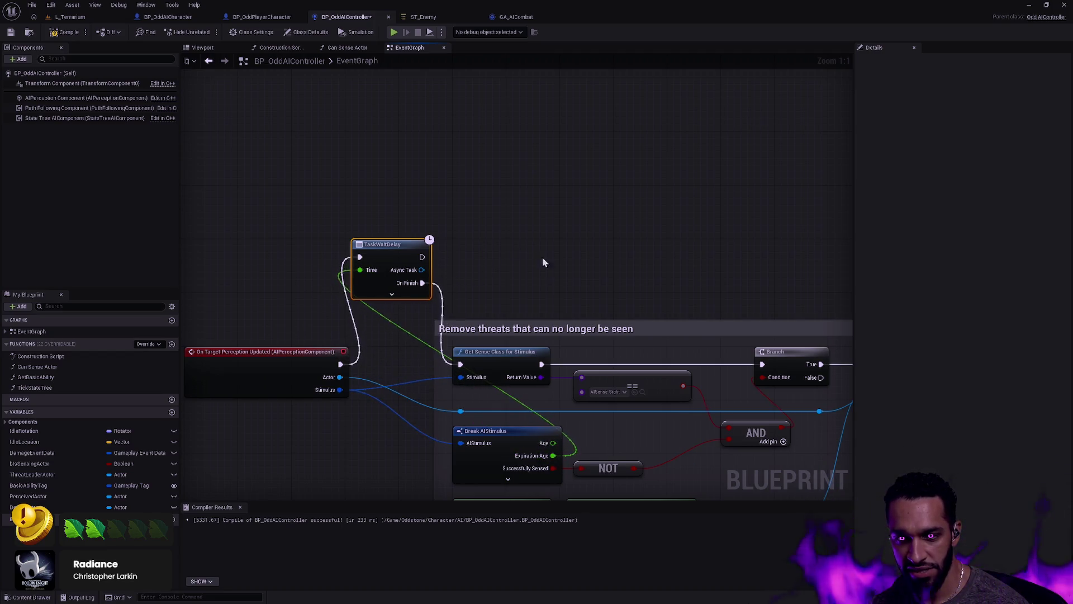
scroll(509, 240, "down", 3)
mouse_move(432, 244)
left_mouse_down()
mouse_move(411, 248)
mouse_move(404, 273)
mouse_move(419, 253)
left_mouse_up()
left_click(66, 32)
left_click(10, 32)
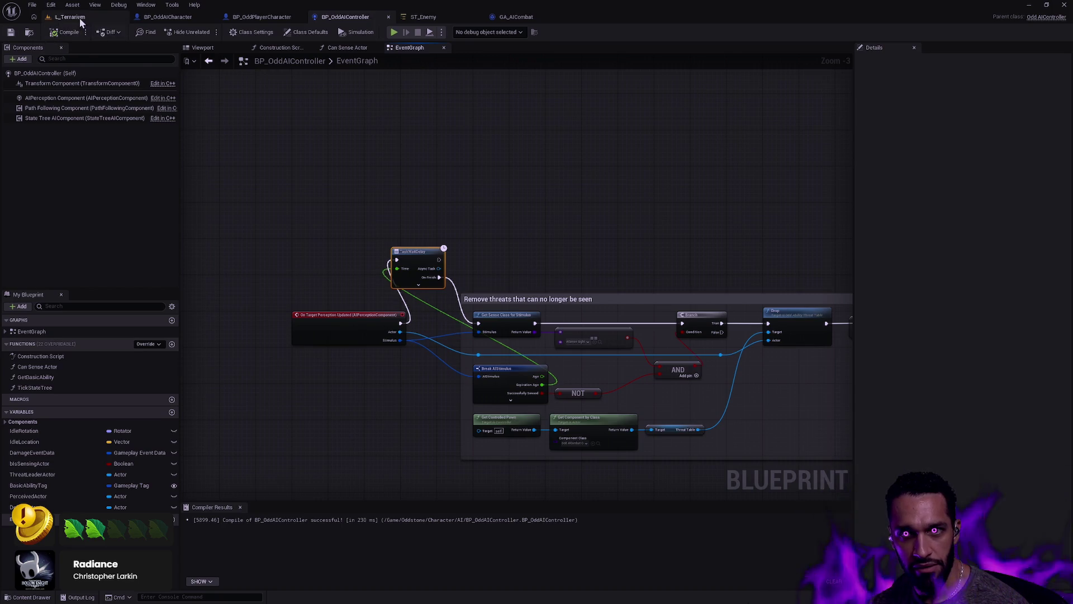
Play-test L_Terrarium, walking past the skeleton and using the R ability, then stop the session
left_click(80, 18)
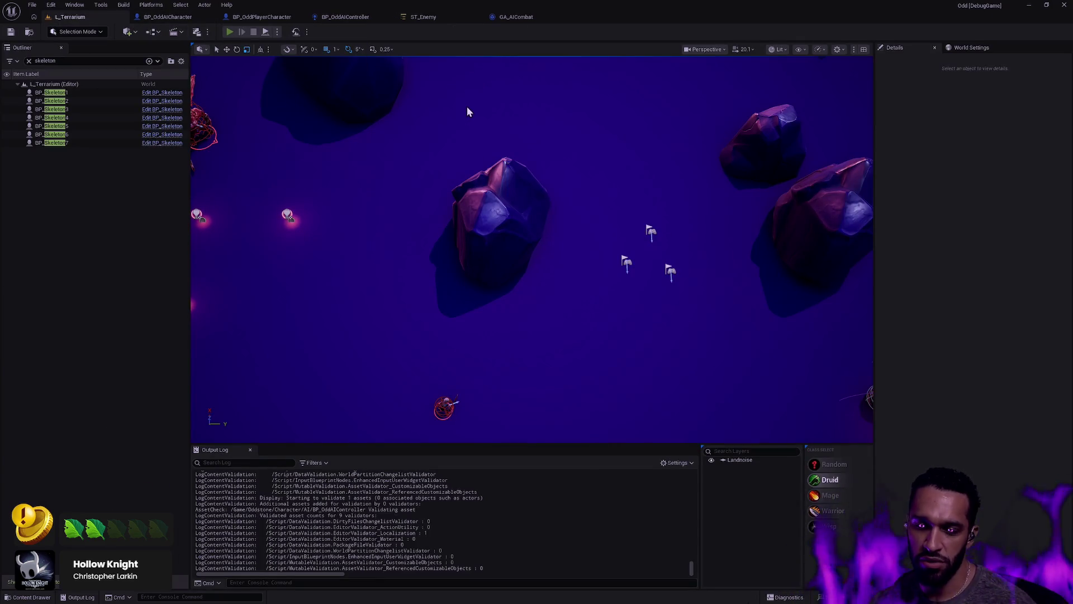
key("alt+p")
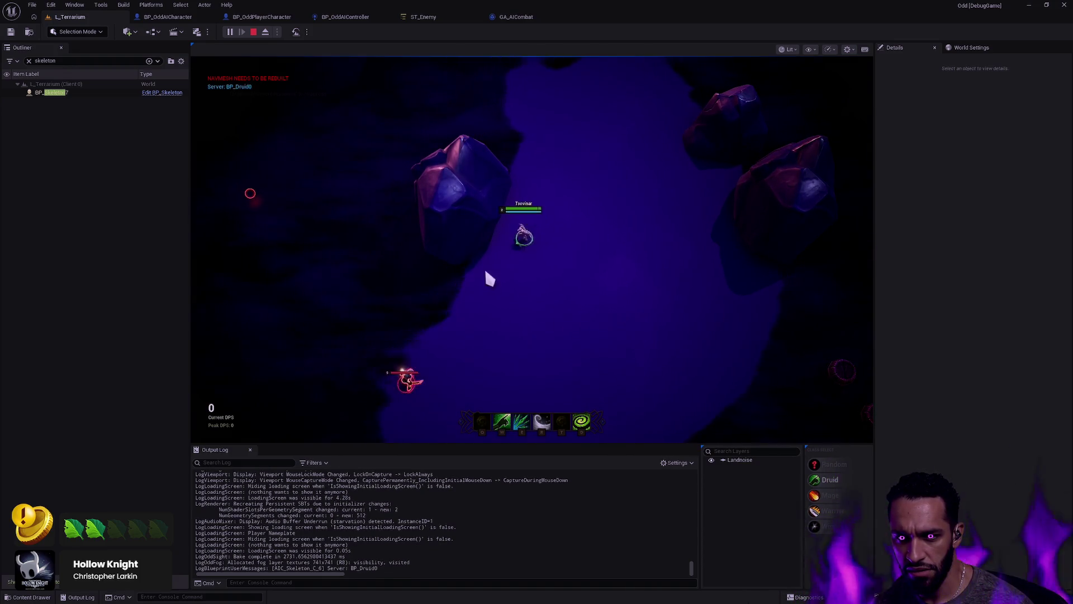
left_click(520, 126)
mouse_move(467, 131)
left_mouse_down()
mouse_move(430, 144)
mouse_move(410, 251)
mouse_move(441, 295)
mouse_move(459, 296)
left_mouse_up()
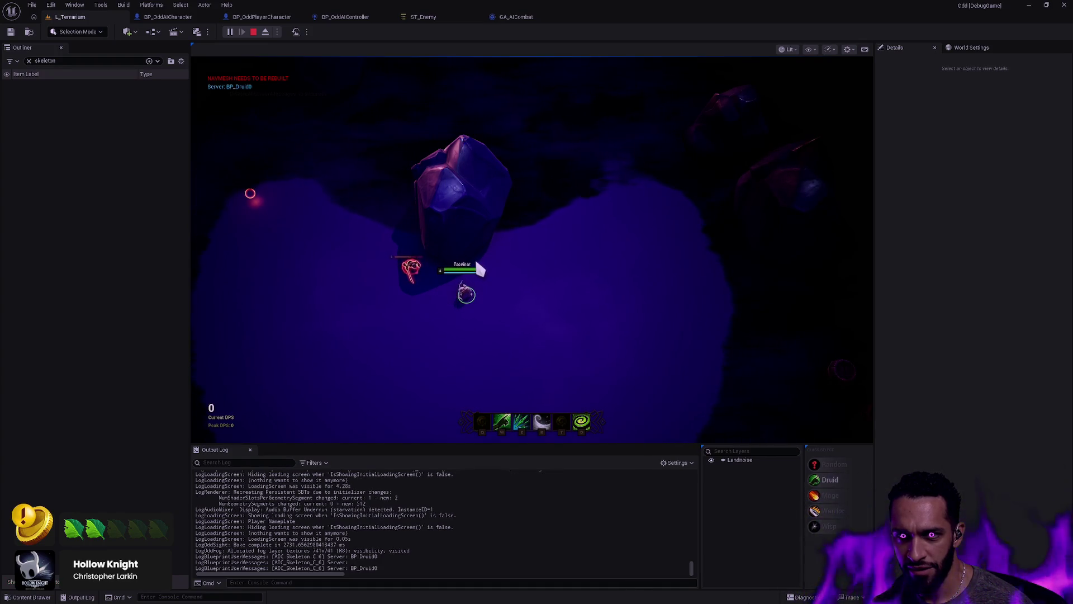
mouse_move(479, 269)
left_mouse_down()
mouse_move(580, 223)
mouse_move(574, 215)
left_mouse_up()
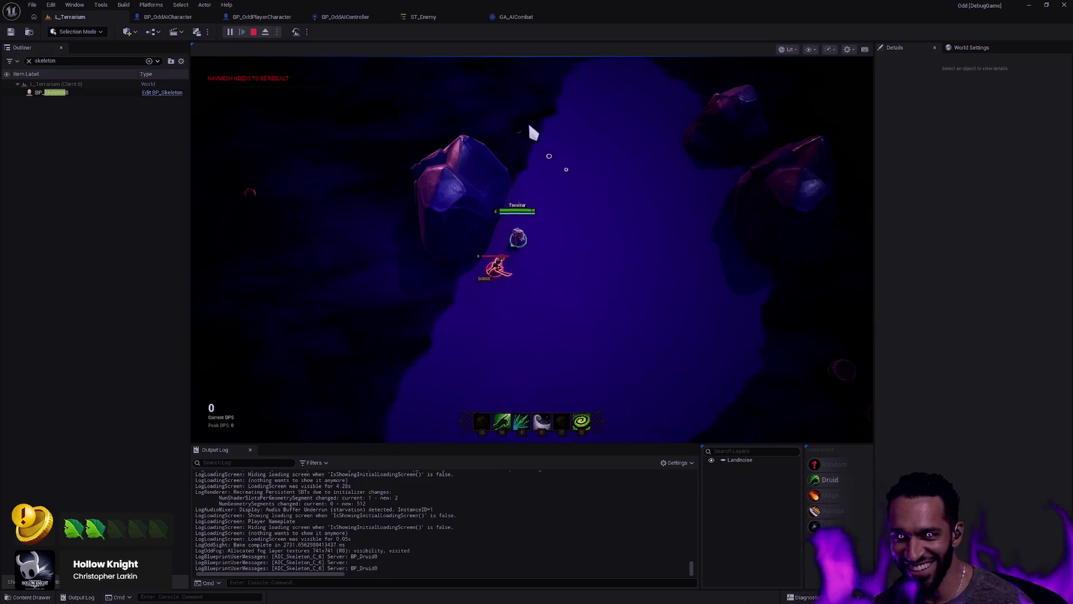
key("r")
mouse_move(425, 157)
left_mouse_down()
mouse_move(367, 211)
mouse_move(372, 253)
mouse_move(452, 326)
mouse_move(543, 287)
mouse_move(566, 256)
mouse_move(551, 168)
mouse_move(498, 123)
mouse_move(434, 123)
mouse_move(445, 133)
left_mouse_up()
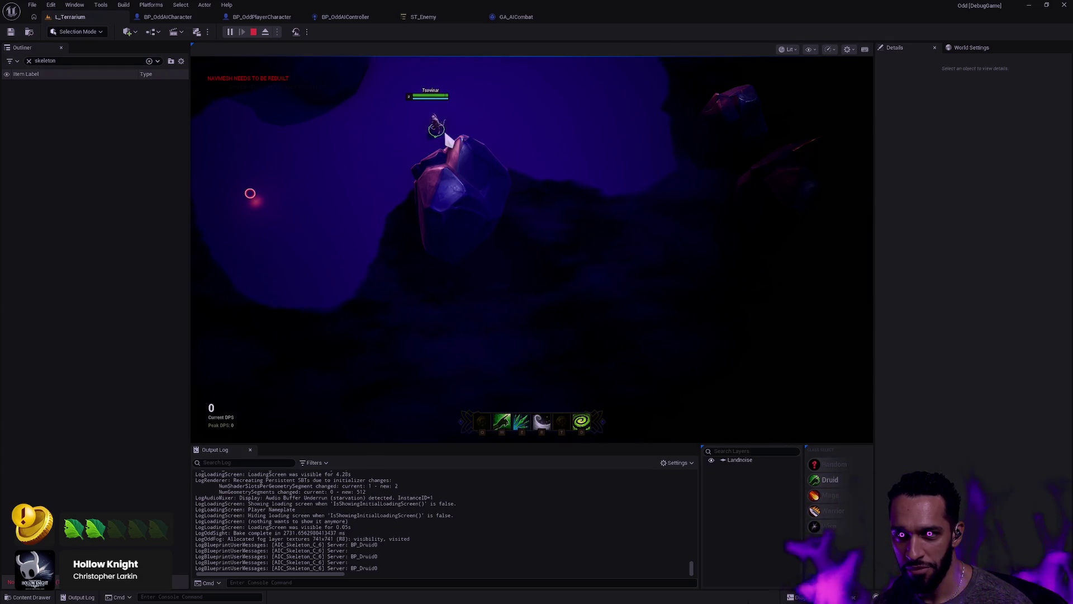
key("Escape")
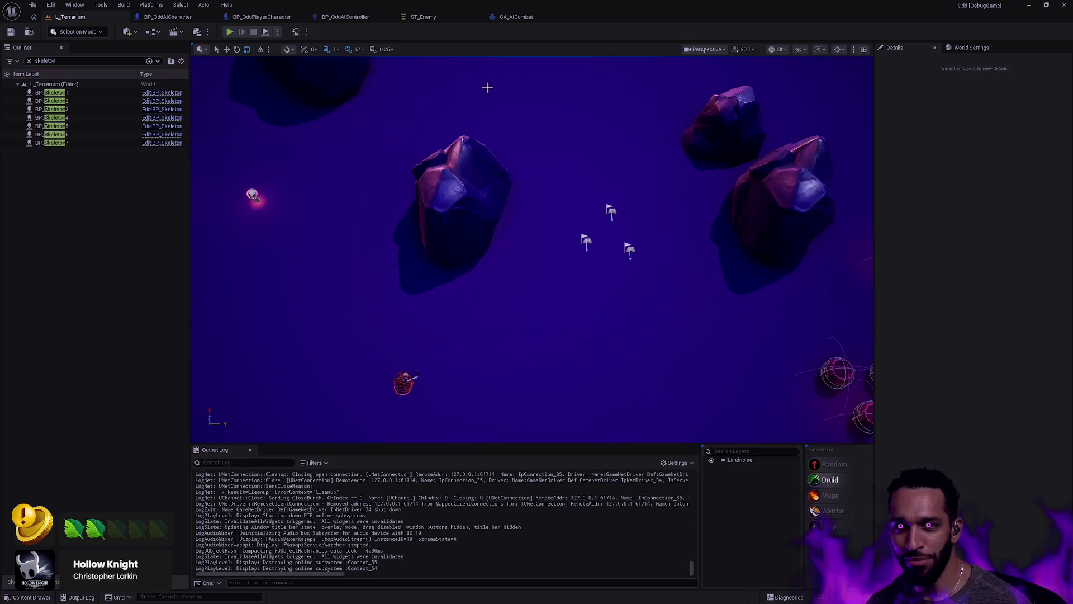
Review the GA_AICombat threat table events and ST_Enemy state tree, then return to BP_OddAIController
left_click(515, 18)
left_click_drag(442, 347, 720, 262)
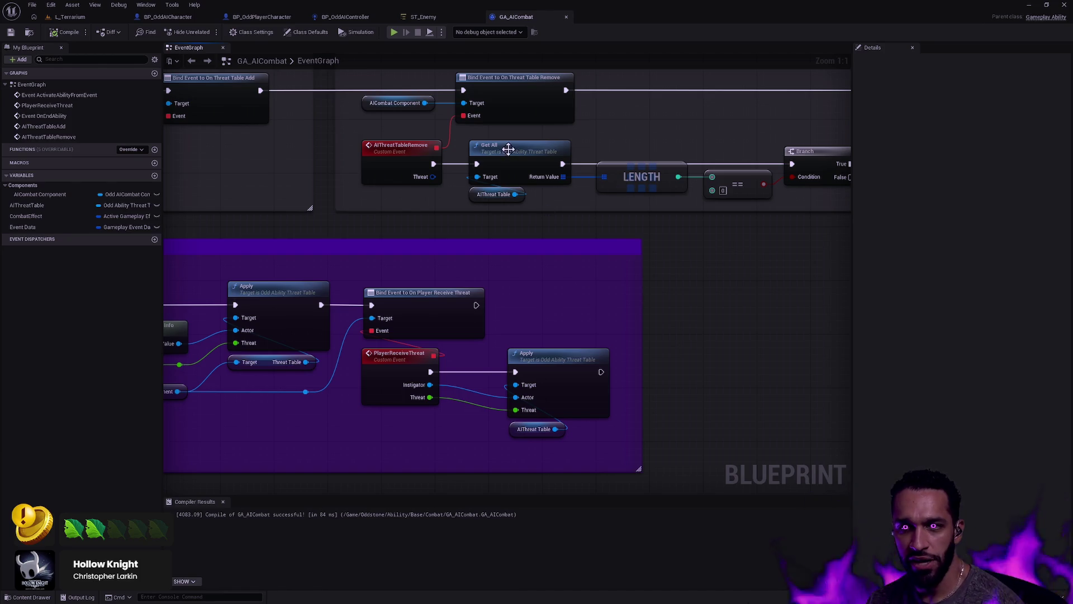
left_click(430, 18)
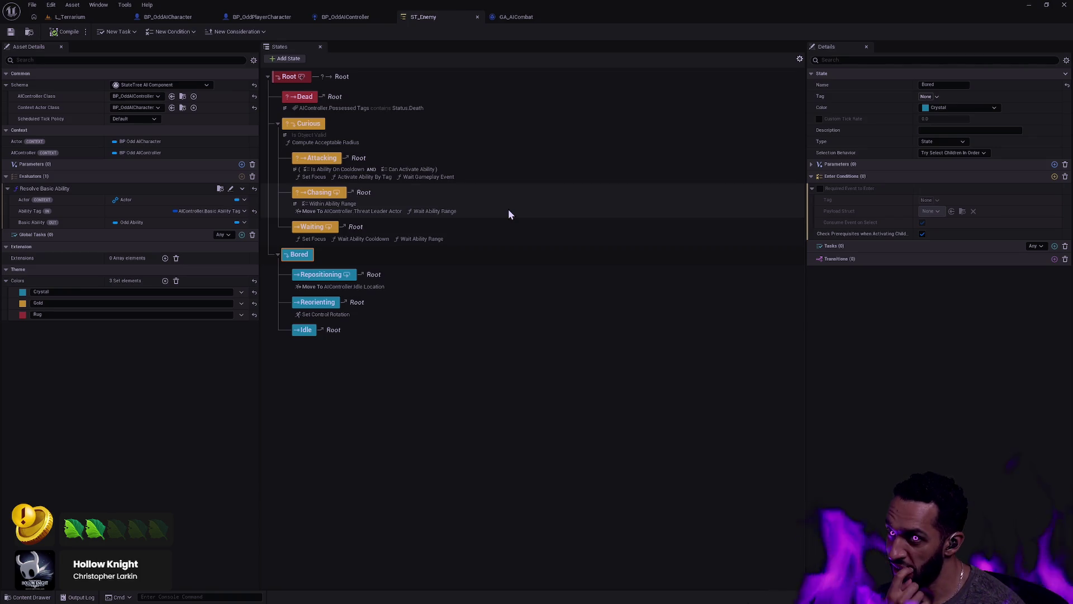
left_click(516, 17)
mouse_move(380, 217)
left_mouse_down()
mouse_move(567, 206)
mouse_move(558, 194)
mouse_move(611, 279)
mouse_move(618, 114)
left_mouse_up()
scroll(566, 206, "down", 3)
scroll(618, 114, "down", 4)
left_click(338, 16)
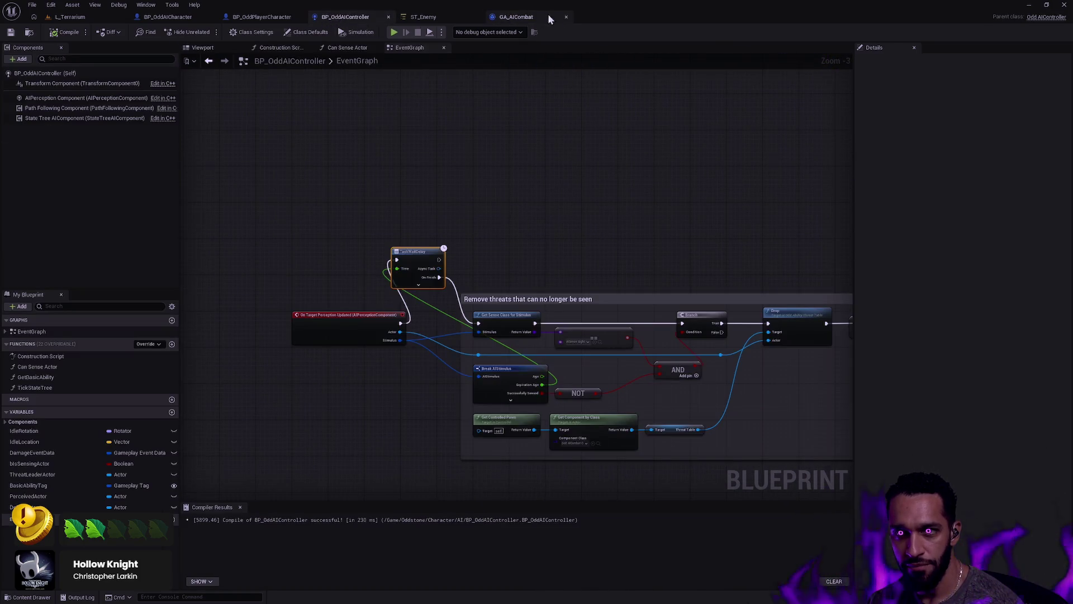
mouse_move(527, 299)
left_mouse_down()
mouse_move(606, 223)
mouse_move(639, 315)
left_mouse_up()
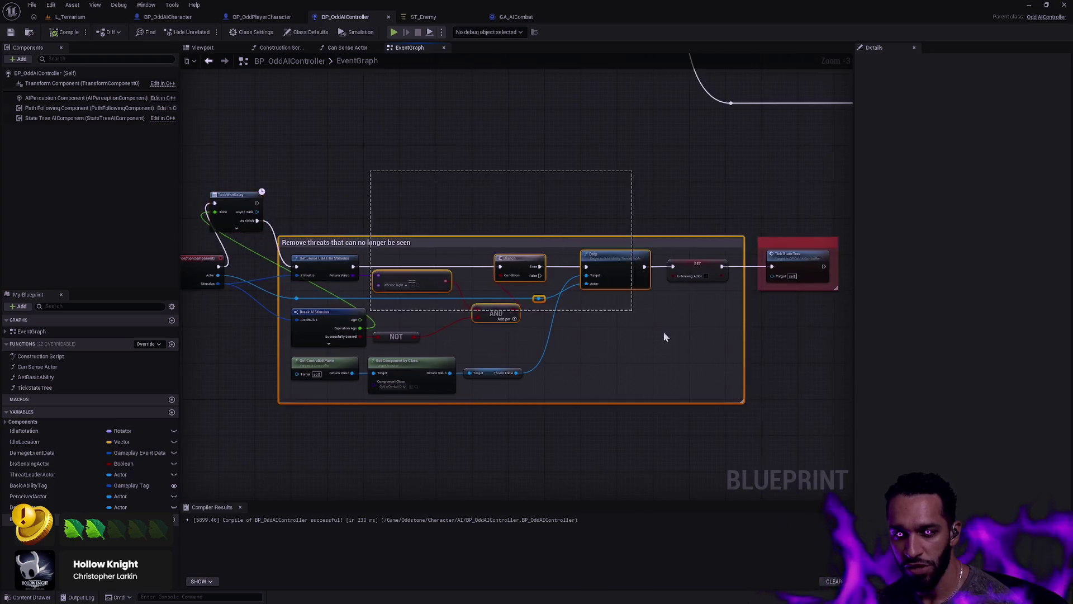
left_click(484, 213)
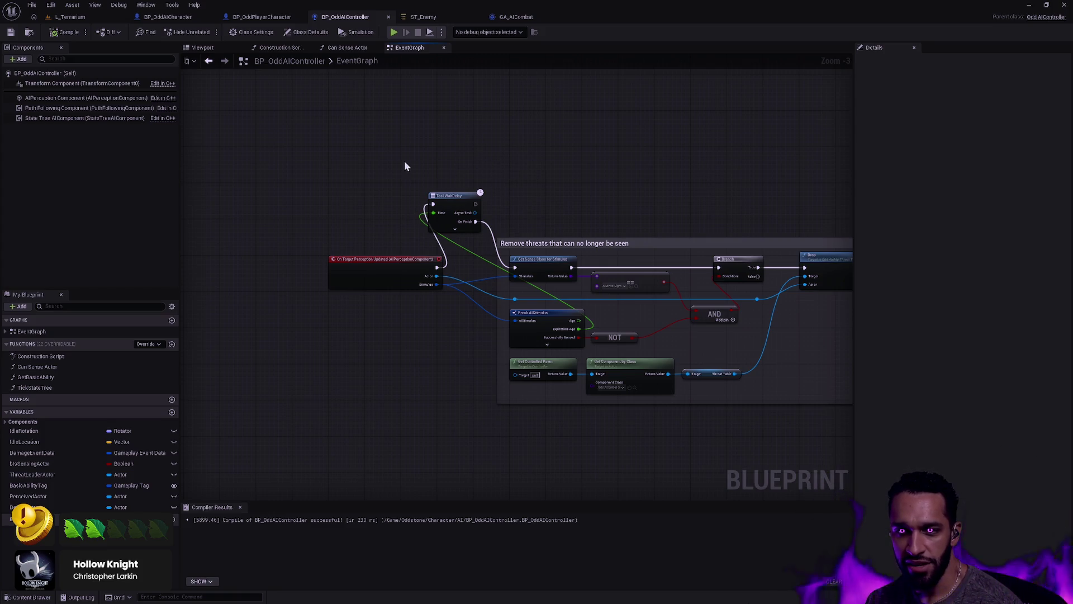
scroll(500, 226, "up", 3)
left_click_drag(406, 171, 479, 158)
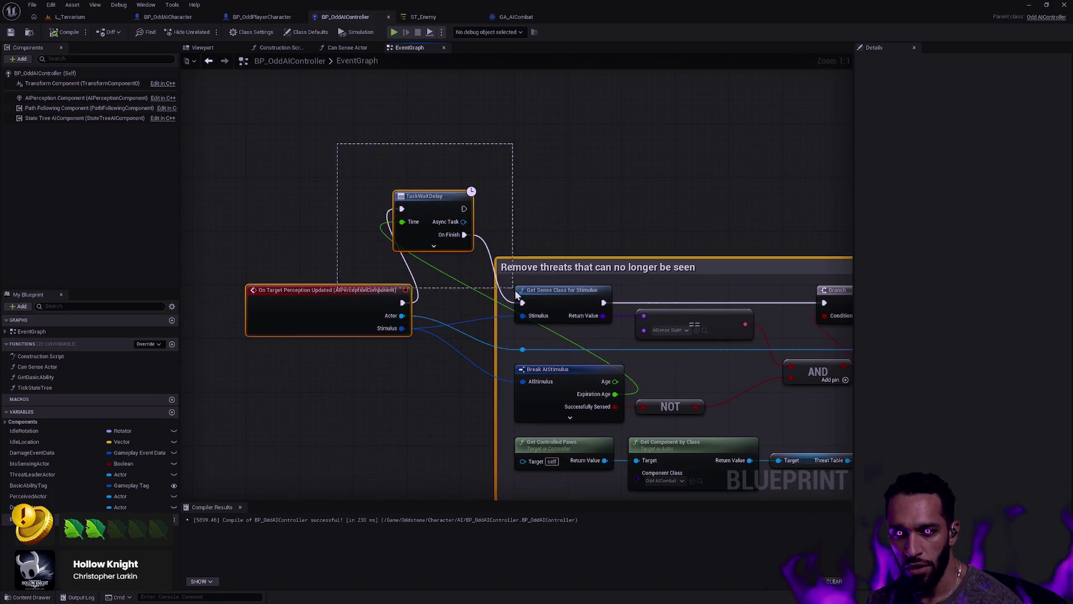
left_click_drag(485, 183, 470, 249)
left_click_drag(577, 216, 421, 187)
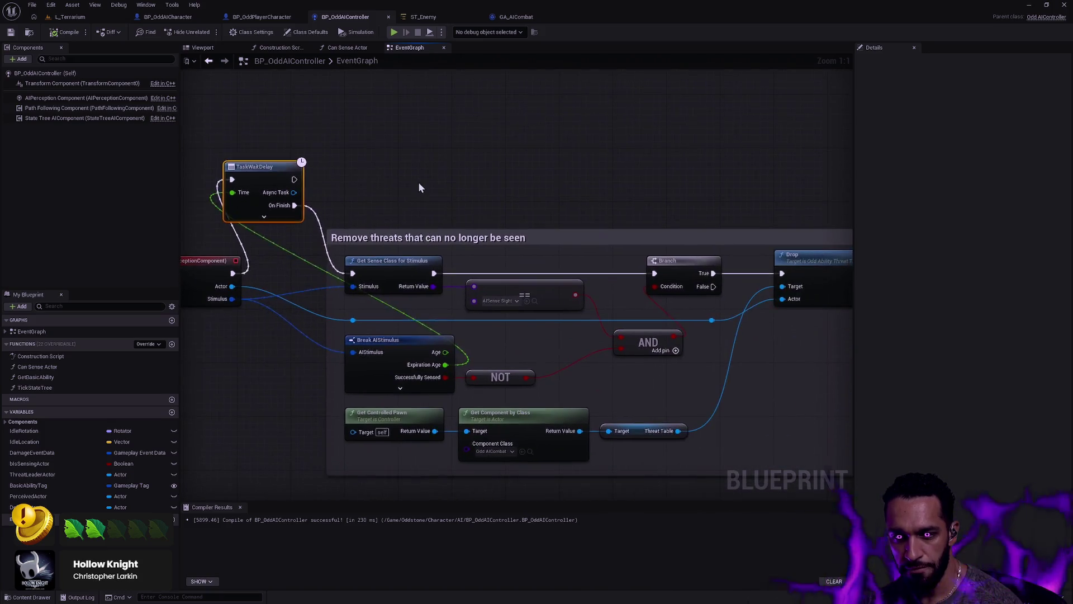
scroll(420, 188, "down", 2)
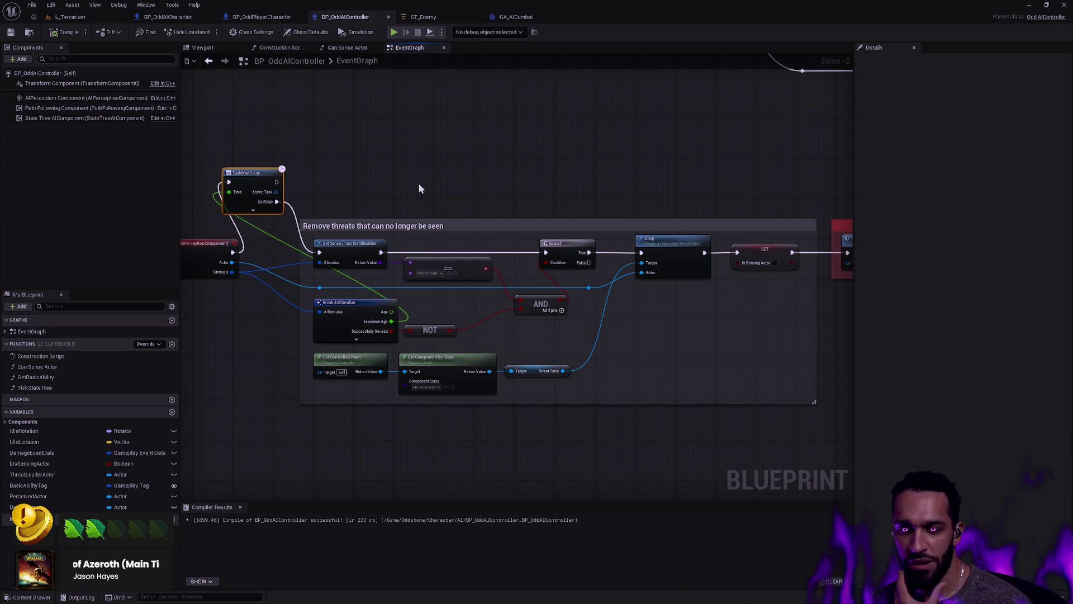
mouse_move(427, 173)
left_mouse_down()
mouse_move(390, 178)
mouse_move(523, 174)
left_mouse_up()
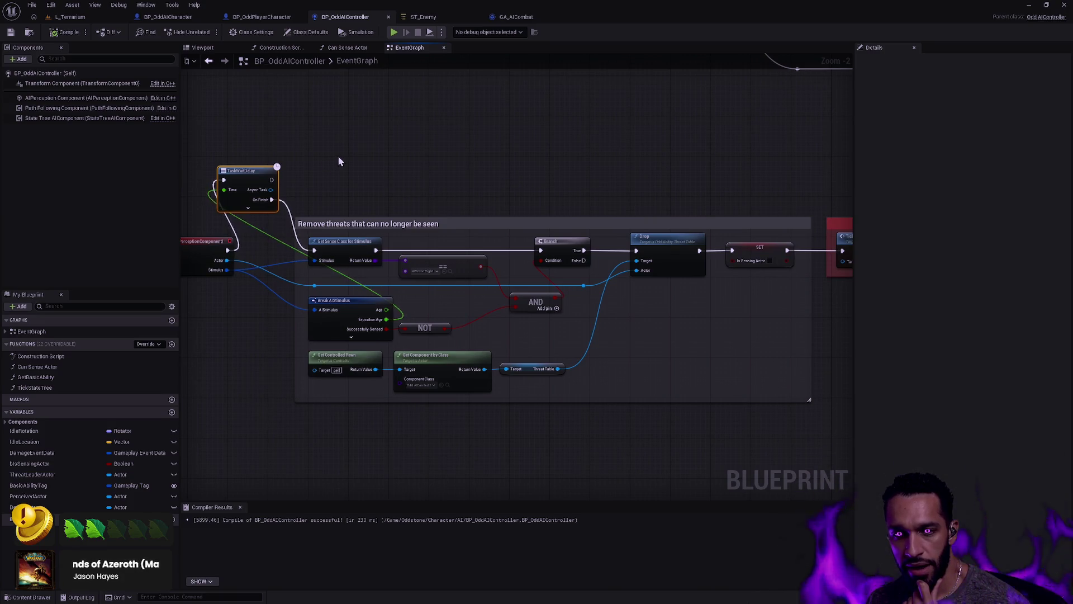
left_click_drag(537, 183, 322, 175)
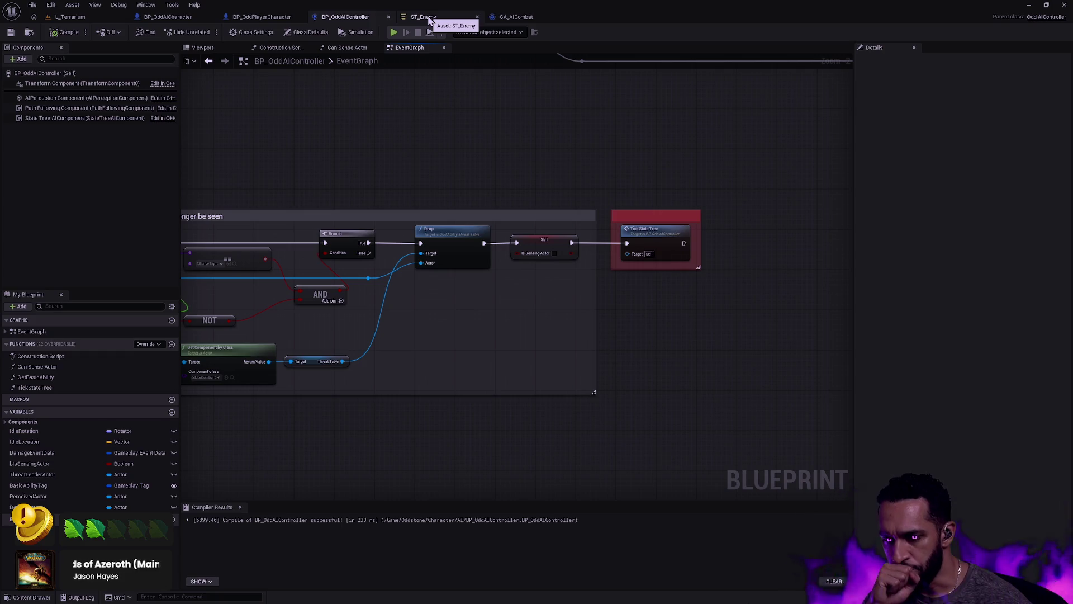
left_click(424, 16)
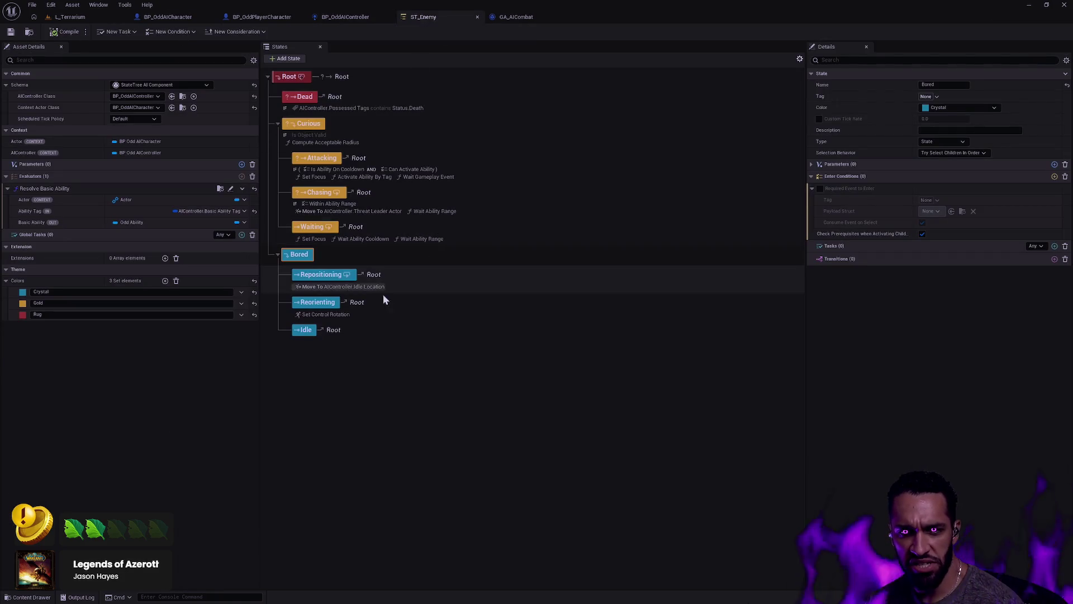
Set the Widget Reflector Application Scale to 2 to double the editor interface size
key("ctrl+shift+w")
left_click(397, 212)
type("2")
key("Return")
left_click(733, 191)
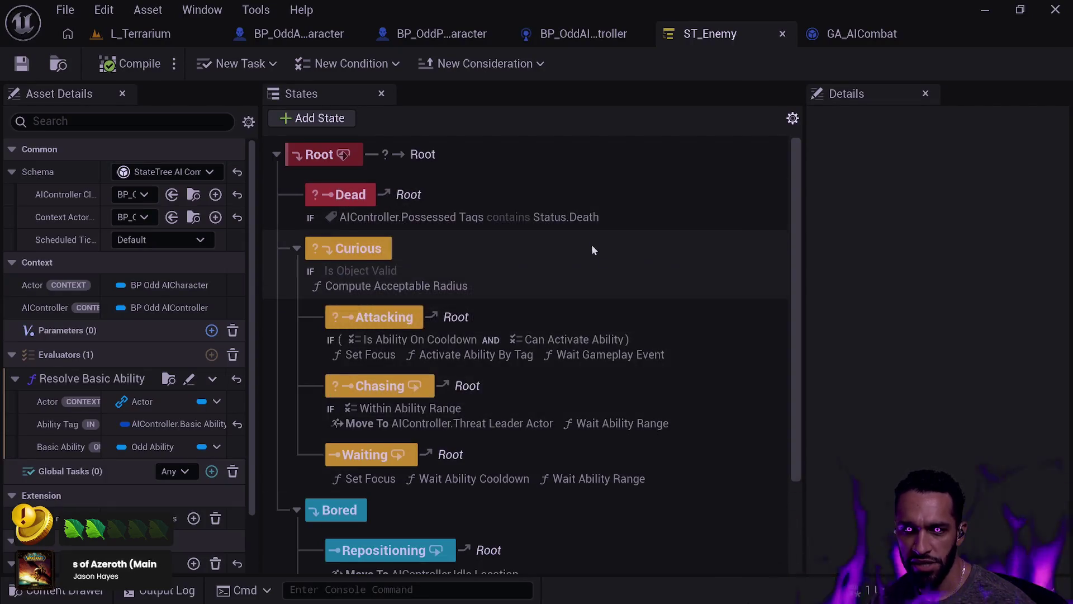
Reopen the Widget Reflector and select its Application Scale value
scroll(486, 262, "down", 2)
scroll(436, 302, "up", 3)
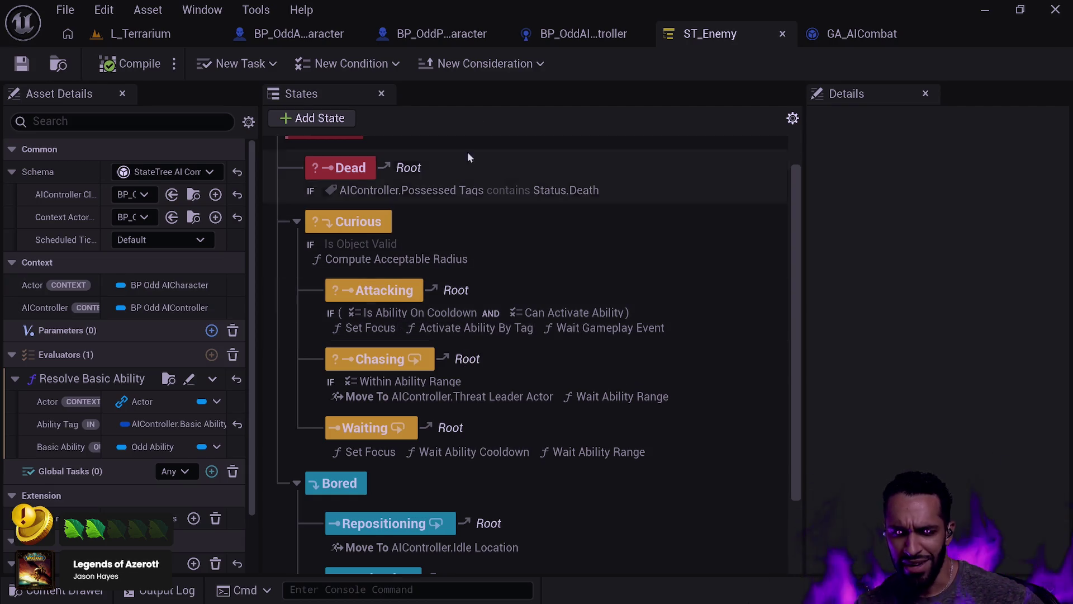
key("ctrl+shift+w")
double_click(444, 246)
Restore the Application Scale to 1 and close the Widget Reflector
type("1")
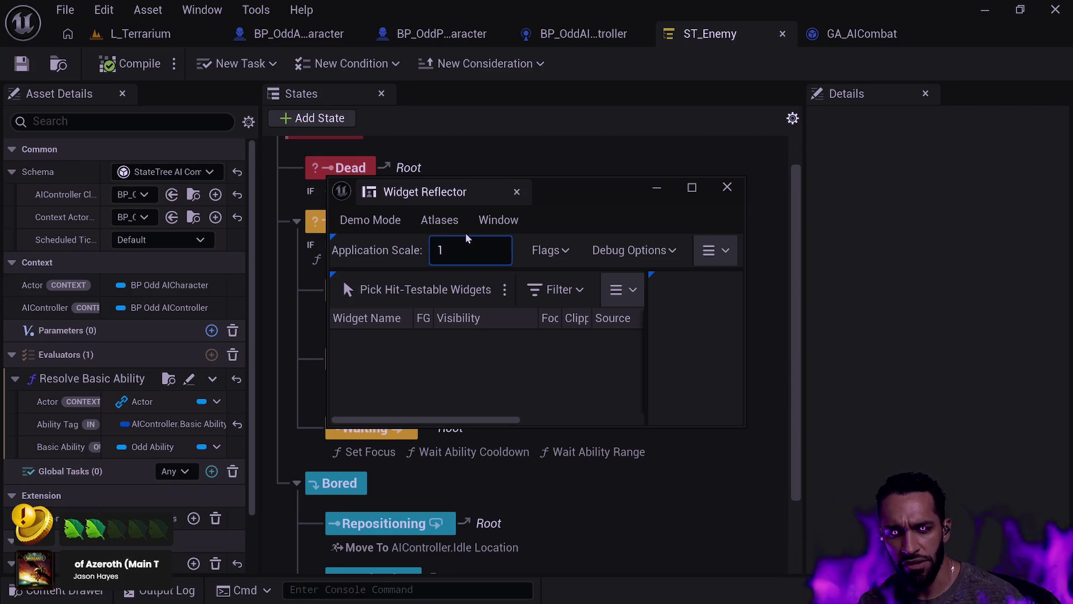
key("Return")
left_click(734, 184)
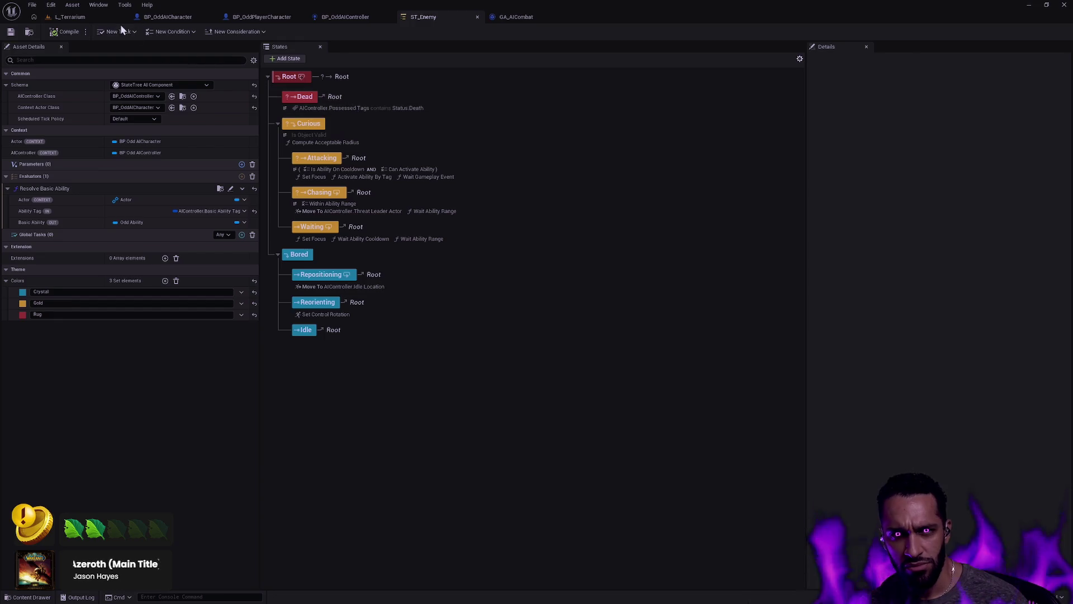
Delete the TaskWaitDelay node from BP_OddAIController and save the blueprint
left_click(70, 16)
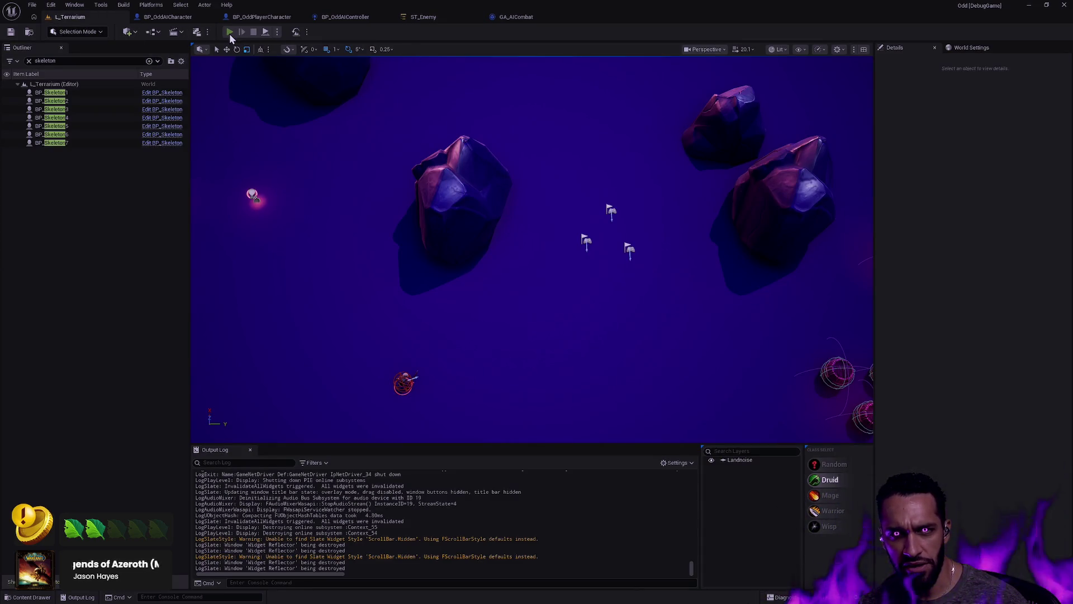
left_click(355, 16)
left_click_drag(380, 166, 401, 290)
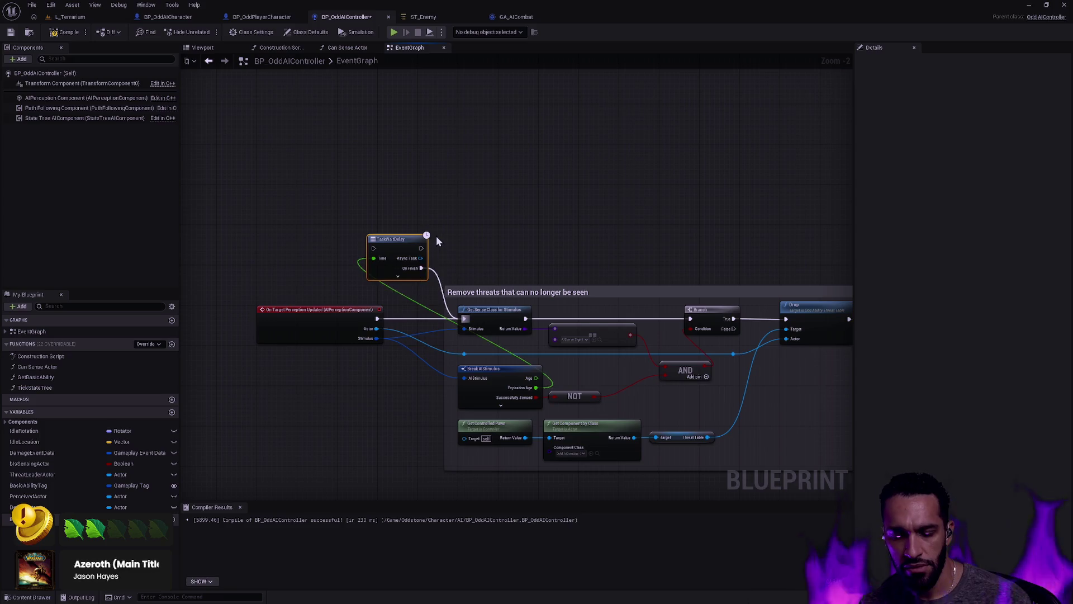
key("Delete")
left_click(11, 32)
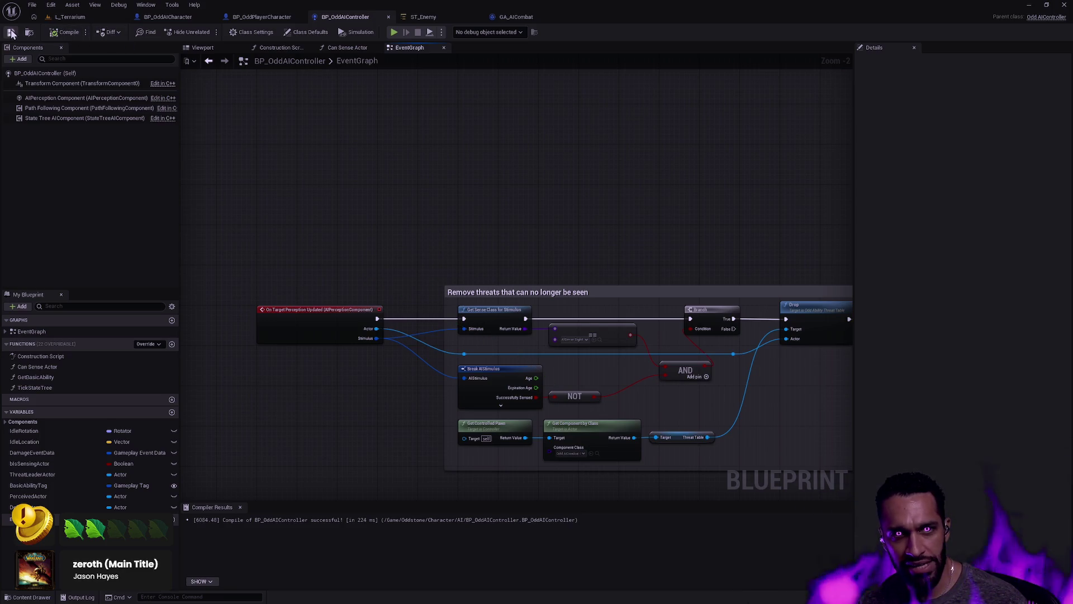
left_click(73, 17)
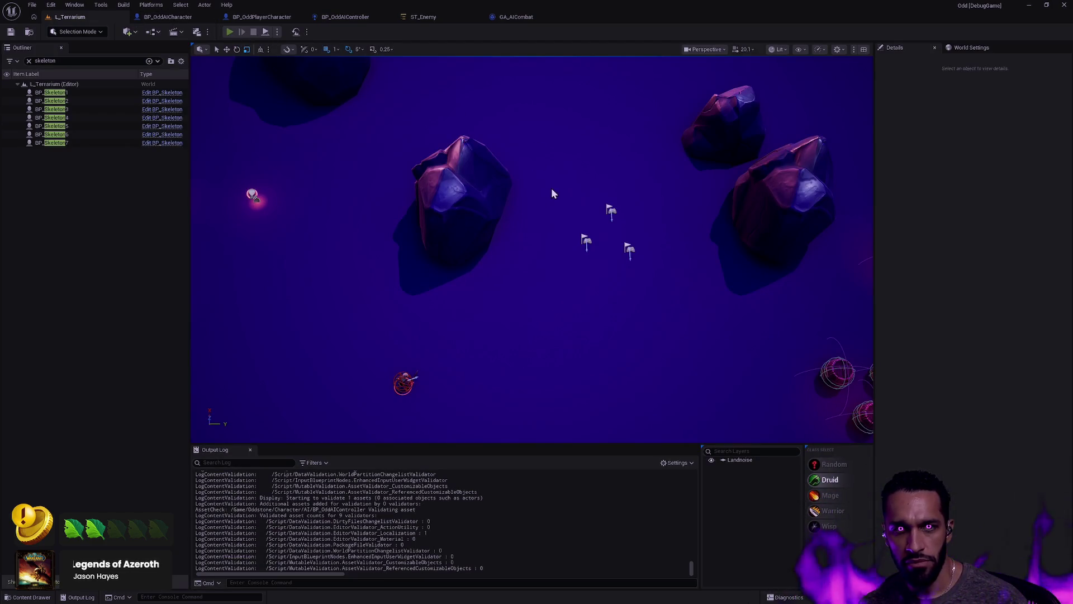
Play-test with the gameplay debugger on a skeleton, hiding Perception and showing Abilities info
key("alt+p")
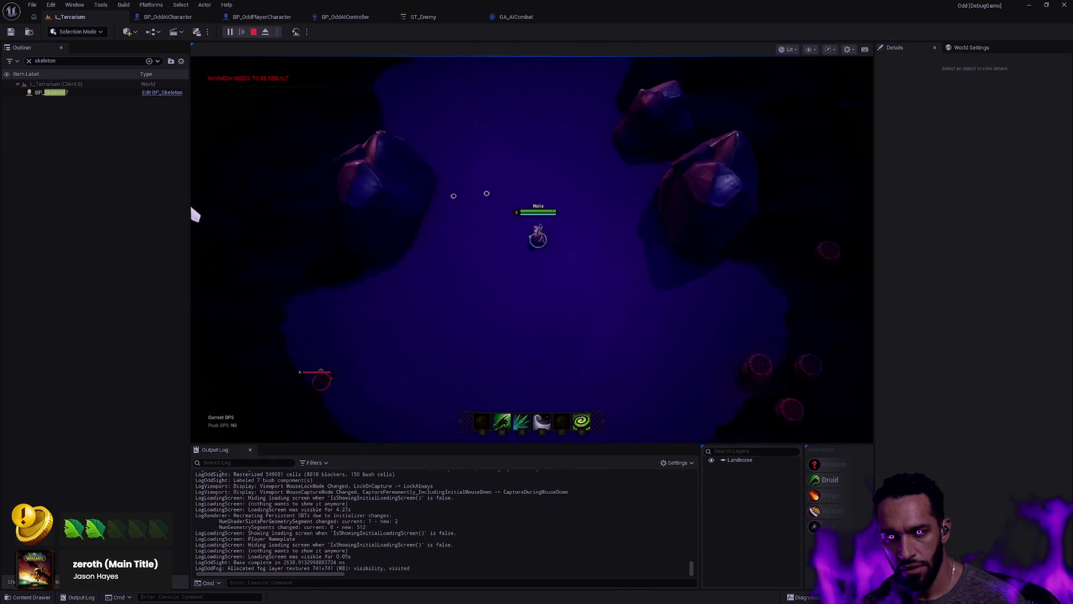
key("apostrophe")
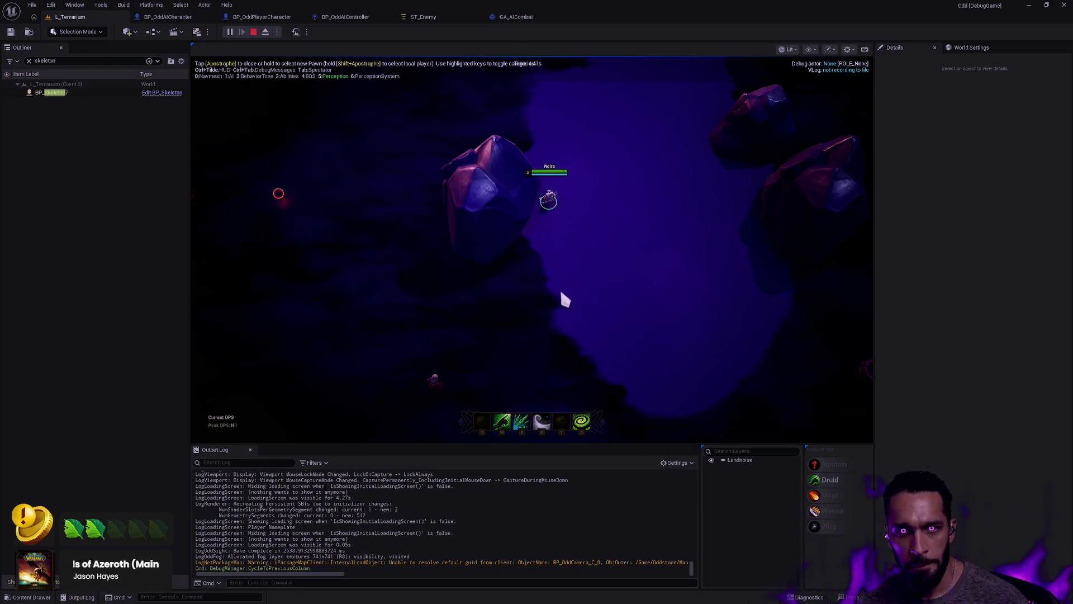
left_click(95, 92)
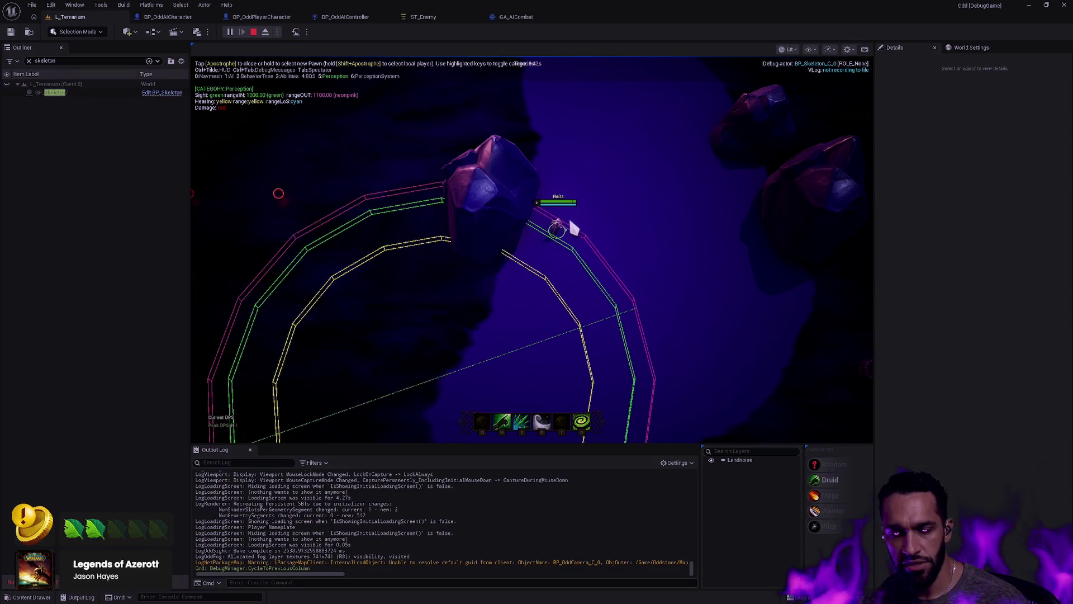
left_click(629, 265)
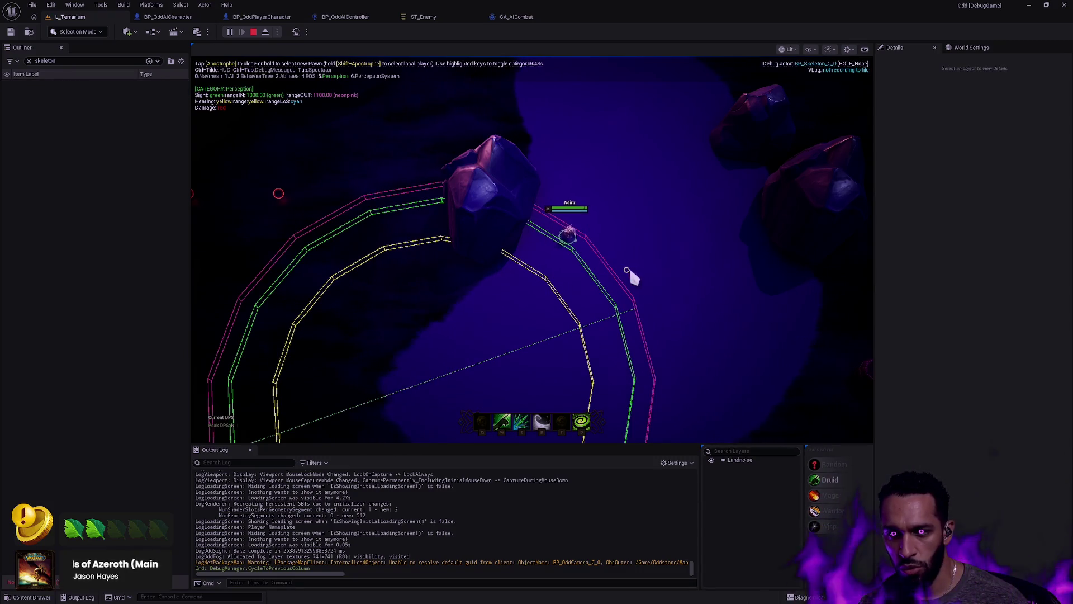
left_click(601, 253)
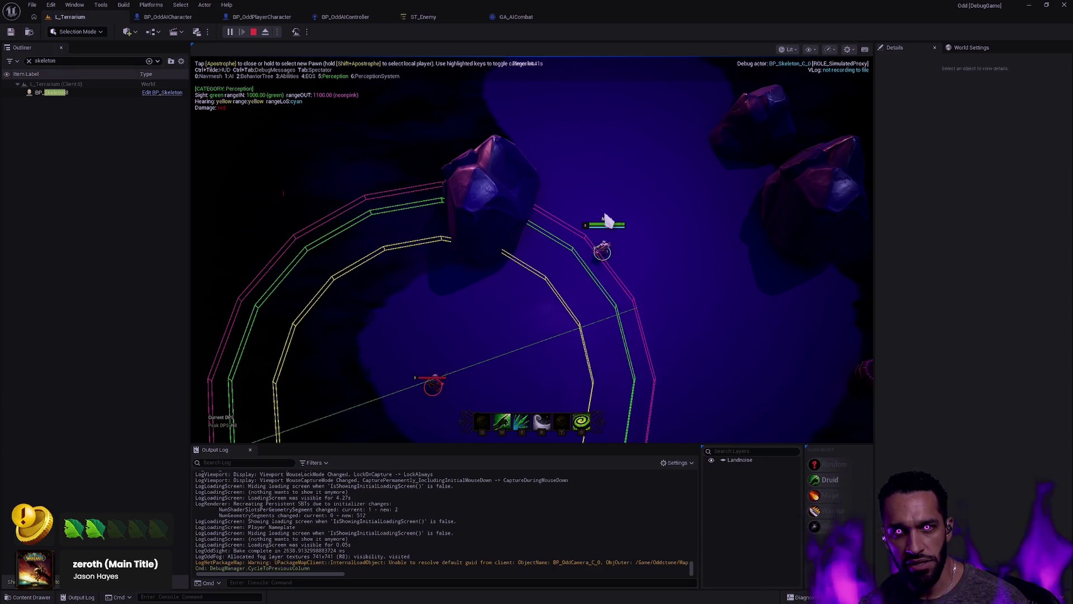
key("5")
key("3")
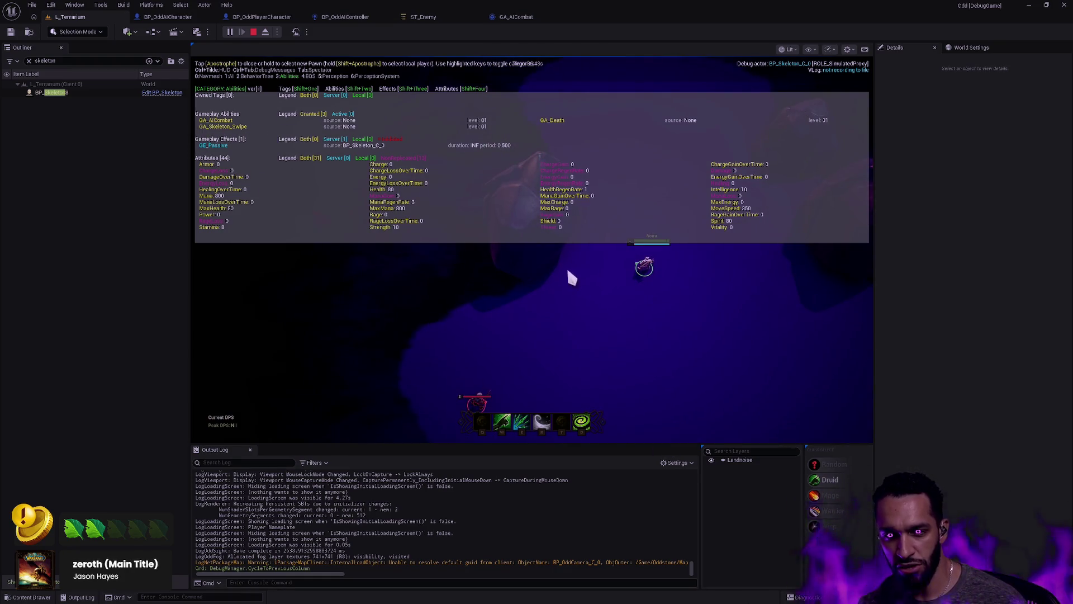
Walk away from the skeleton, stop the session and return to BP_OddAIController
right_click(601, 77)
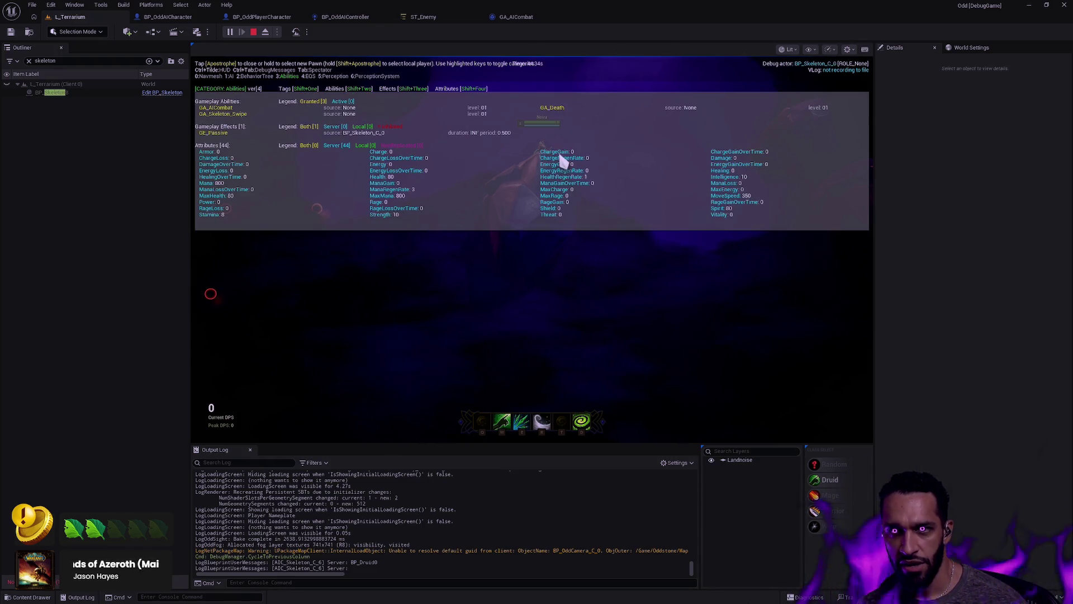
key("Escape")
left_click(346, 17)
scroll(570, 323, "down", 6)
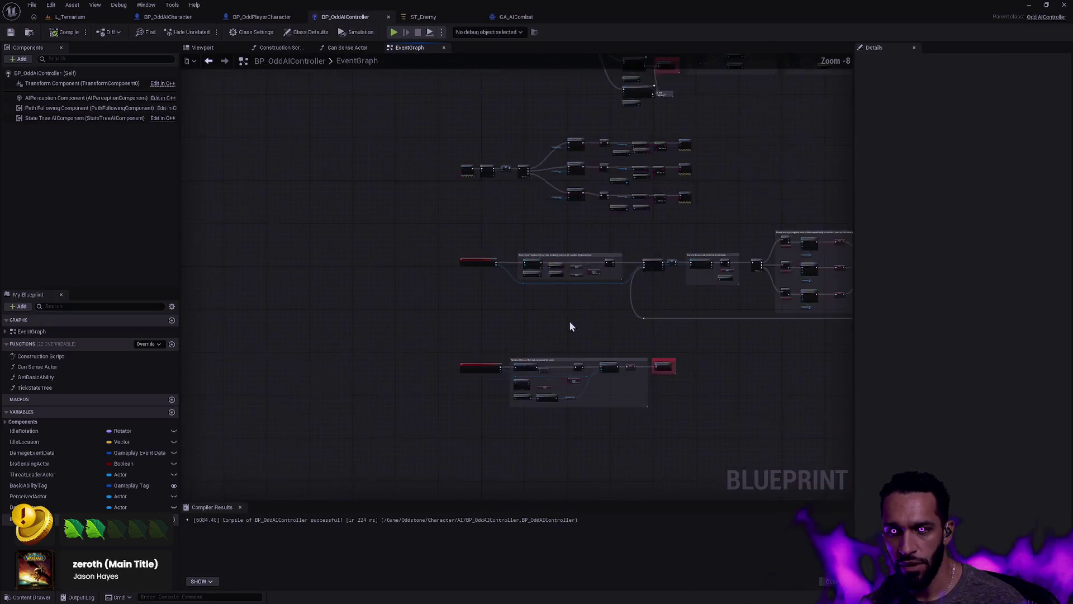
Box-select then deselect the Stop auto-attacking comment nodes, and move on to ST_Enemy
scroll(625, 409, "up", 9)
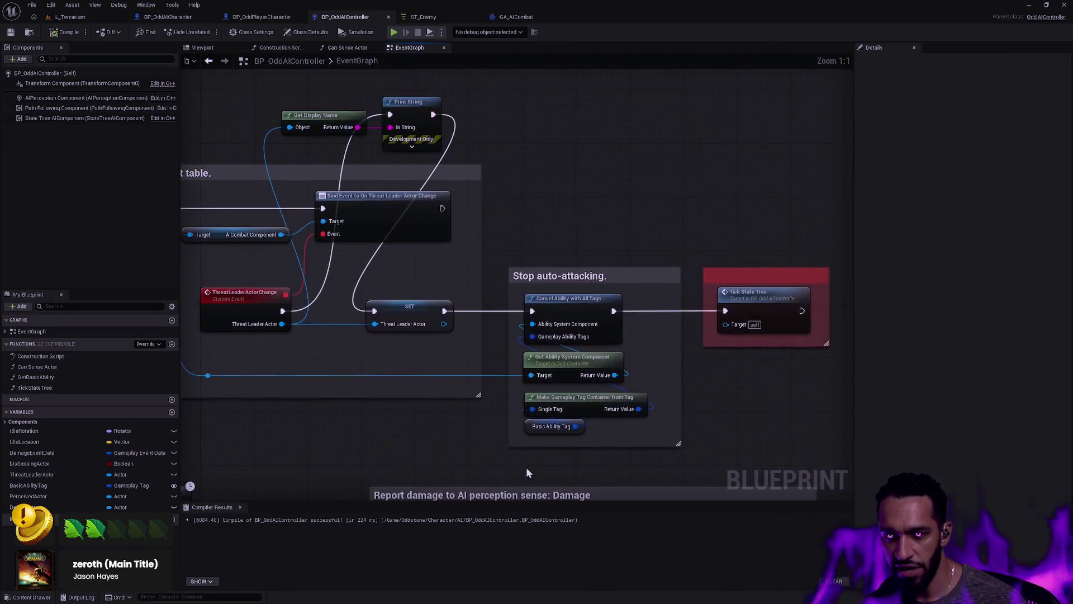
mouse_move(495, 208)
left_mouse_down()
mouse_move(669, 426)
mouse_move(596, 256)
mouse_move(511, 233)
mouse_move(672, 458)
mouse_move(674, 431)
left_mouse_up()
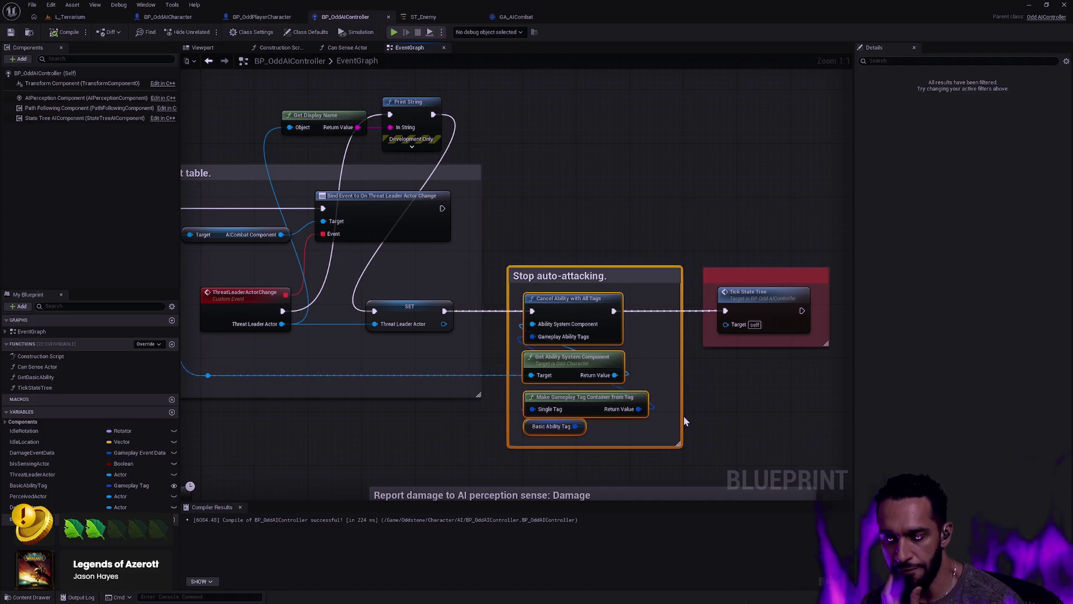
left_click(686, 431)
key("ctrl+z")
left_click(579, 222)
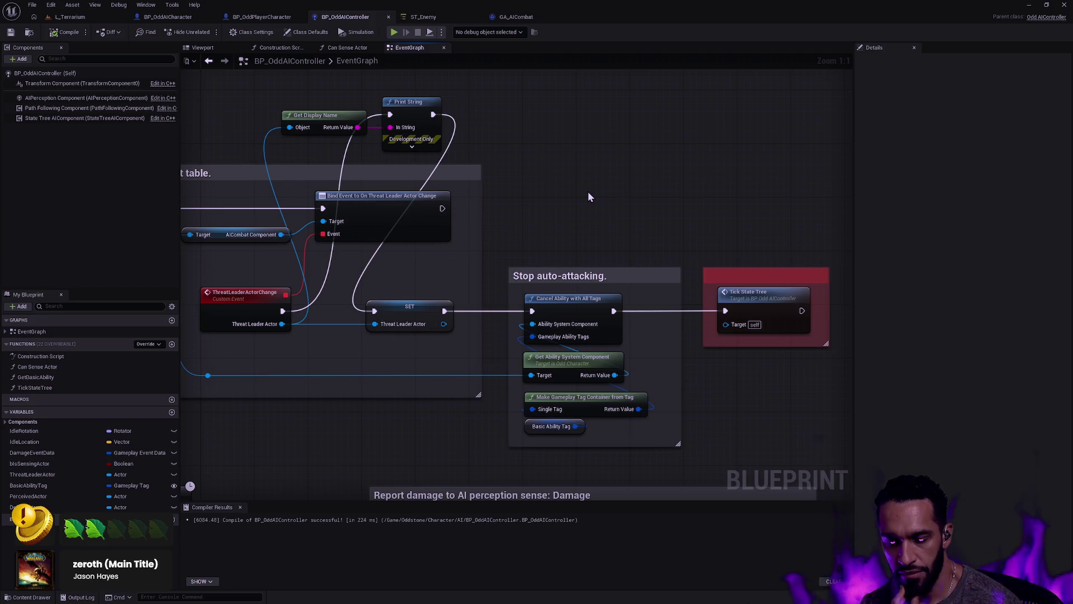
key("ctrl+z")
key("ctrl+y")
left_click(404, 16)
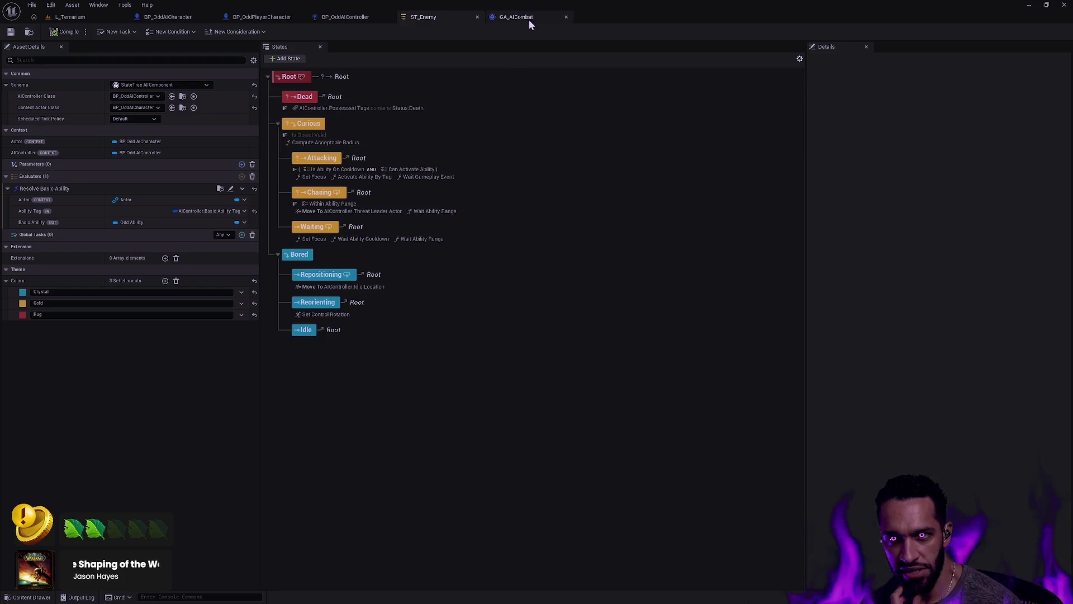
left_click(345, 17)
scroll(398, 418, "down", 5)
scroll(388, 419, "up", 3)
scroll(529, 188, "up", 3)
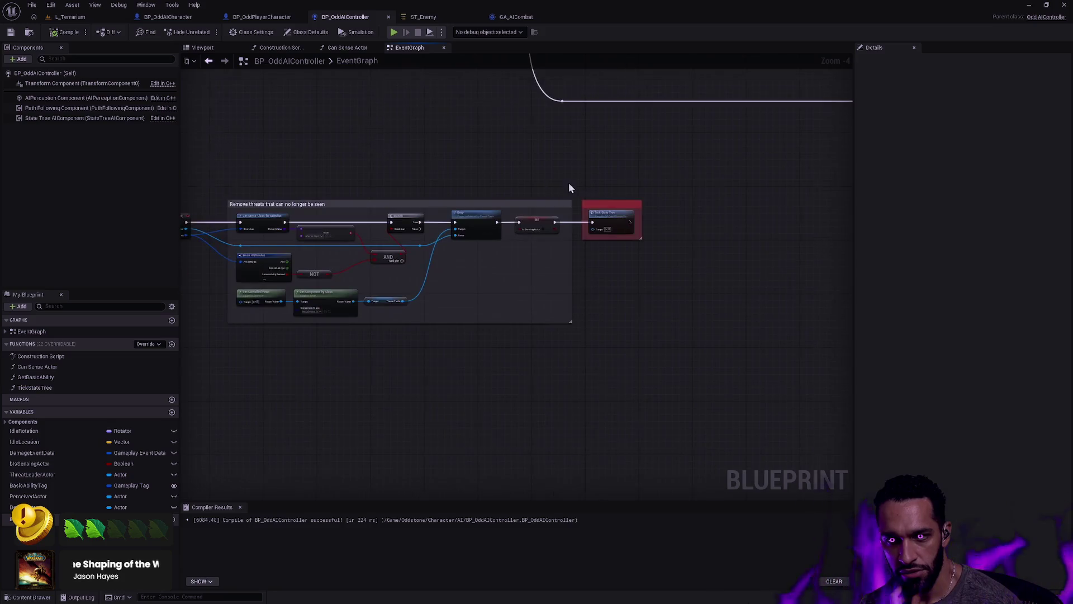
scroll(566, 186, "up", 2)
left_click(635, 230)
left_click(423, 17)
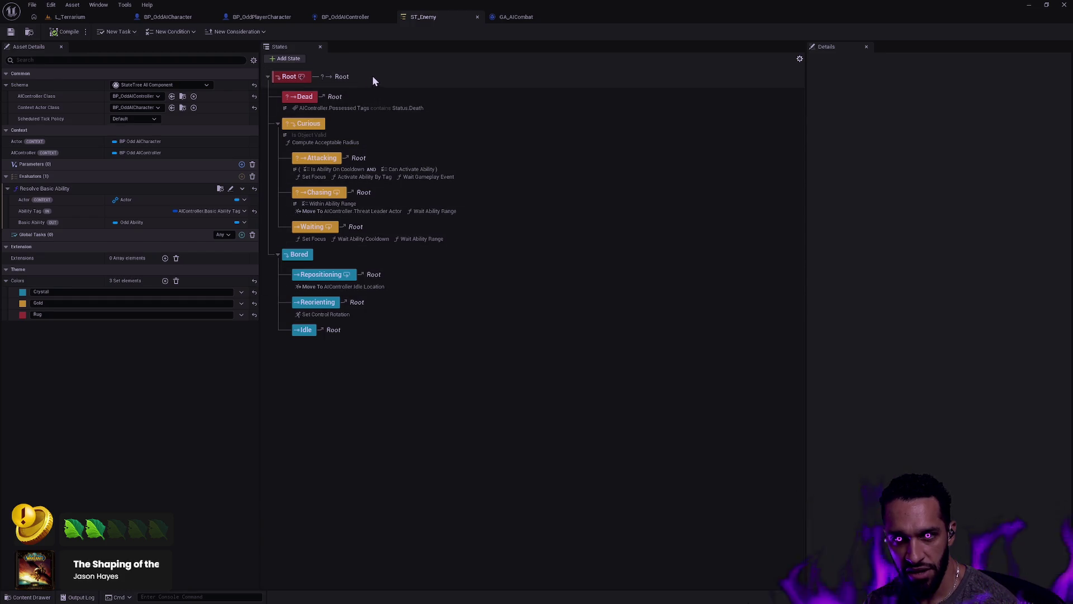
Select the Curious state to show its Is Object Valid condition and Compute Acceptable Radius task
left_click(305, 136)
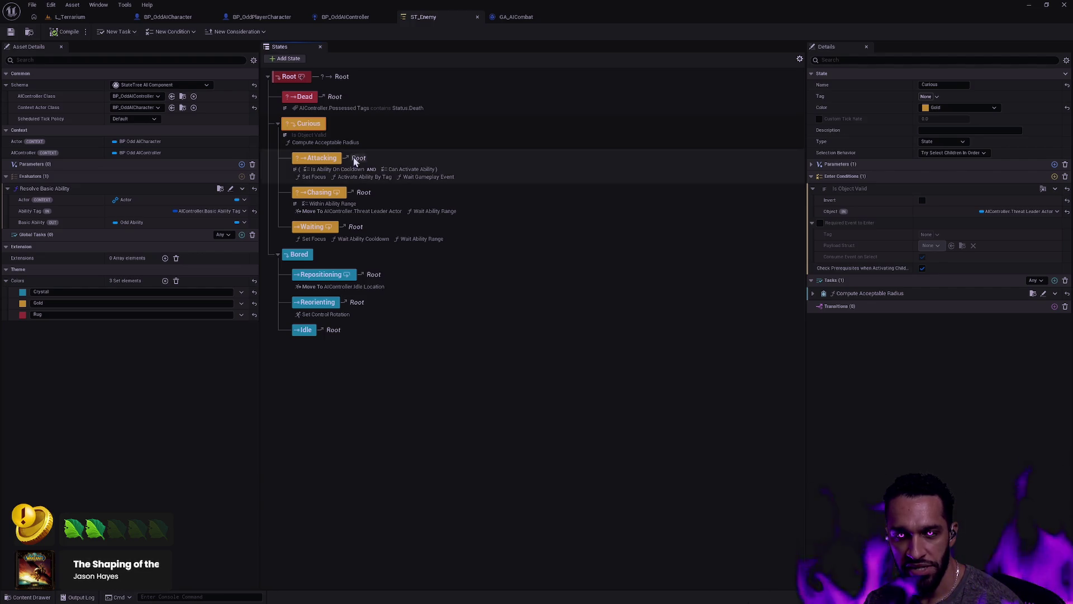
Look over BP_OddAIController's perception nodes, then return to the running L_Terrarium play session
left_click(350, 17)
scroll(535, 155, "down", 6)
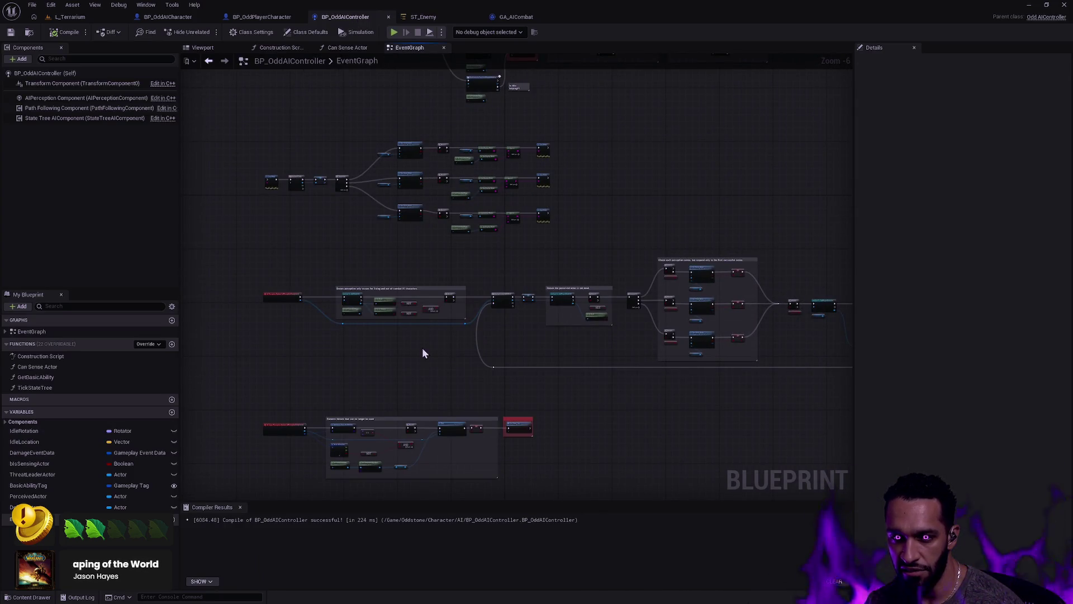
mouse_move(251, 376)
left_mouse_down()
mouse_move(679, 308)
mouse_move(825, 273)
mouse_move(816, 270)
left_mouse_up()
left_click_drag(481, 246, 493, 233)
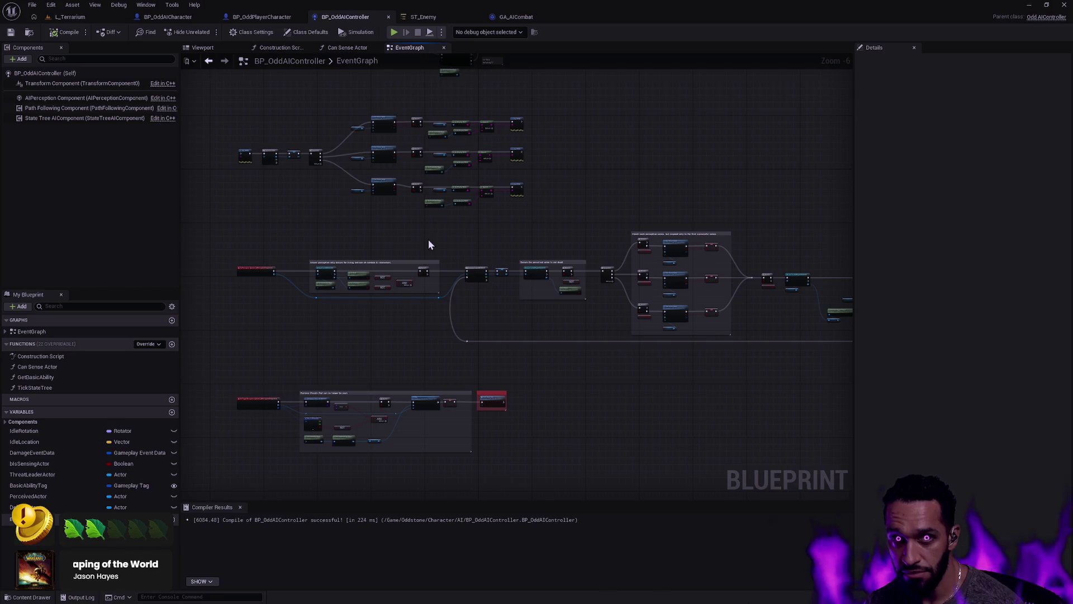
mouse_move(391, 239)
left_mouse_down()
mouse_move(598, 271)
mouse_move(802, 347)
left_mouse_up()
left_click(680, 223)
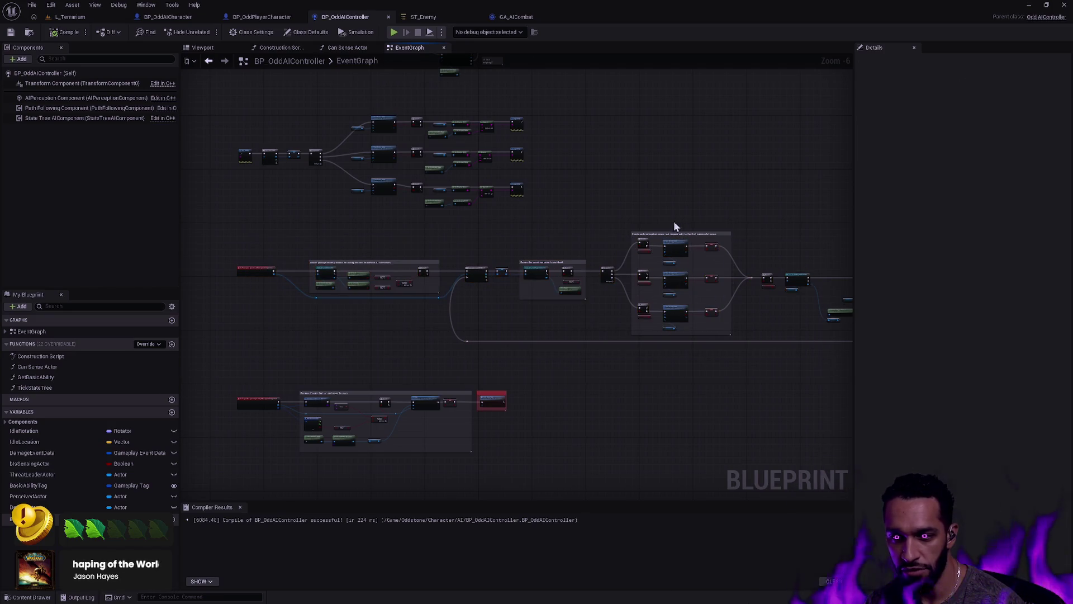
left_click_drag(679, 223, 574, 205)
left_click_drag(249, 216, 512, 211)
scroll(513, 211, "up", 3)
left_click_drag(591, 274, 531, 114)
left_click(425, 17)
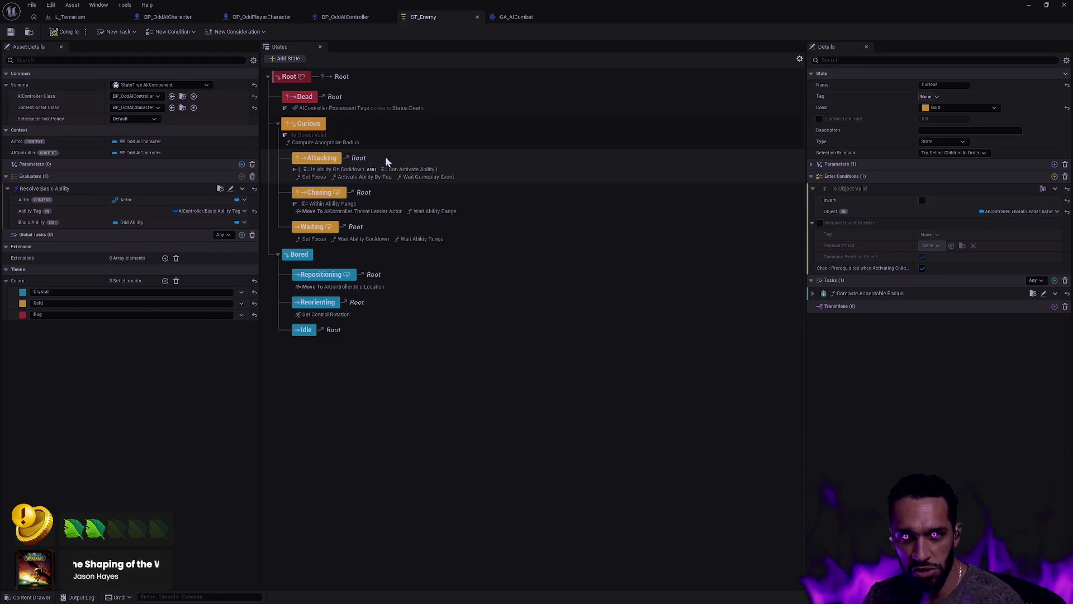
left_click(90, 15)
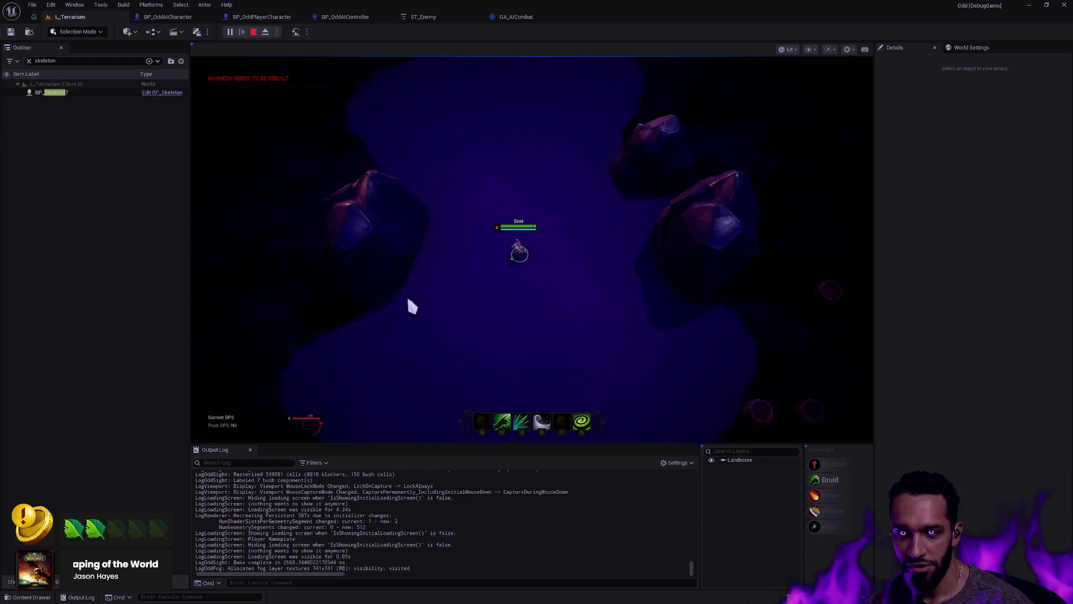
Walk the character around the cave rock, casting the R ability along the way
right_click(364, 283)
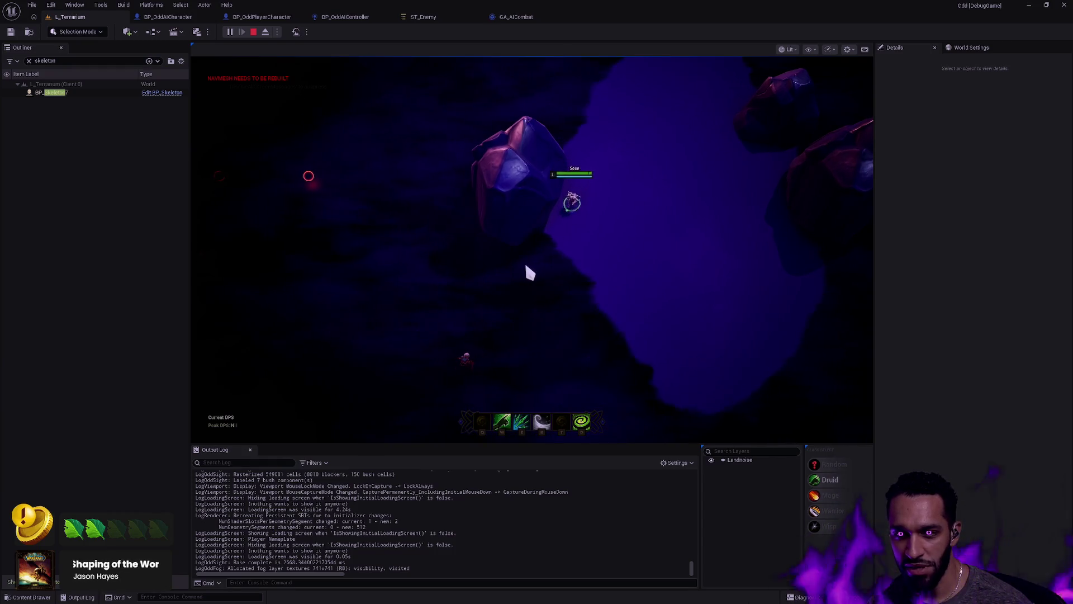
right_click(596, 122)
key("r")
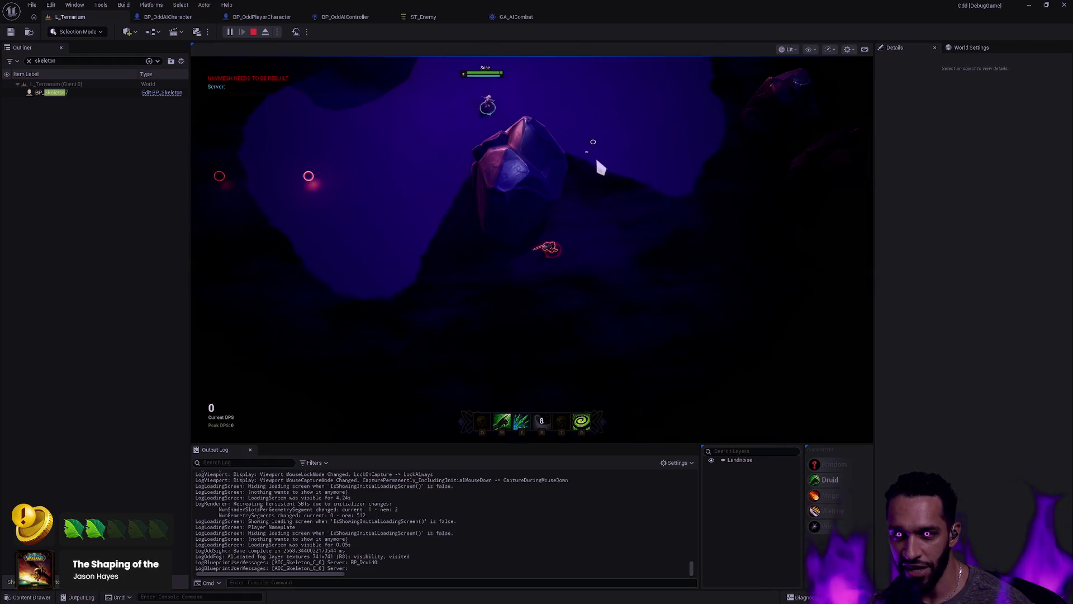
right_click(593, 270)
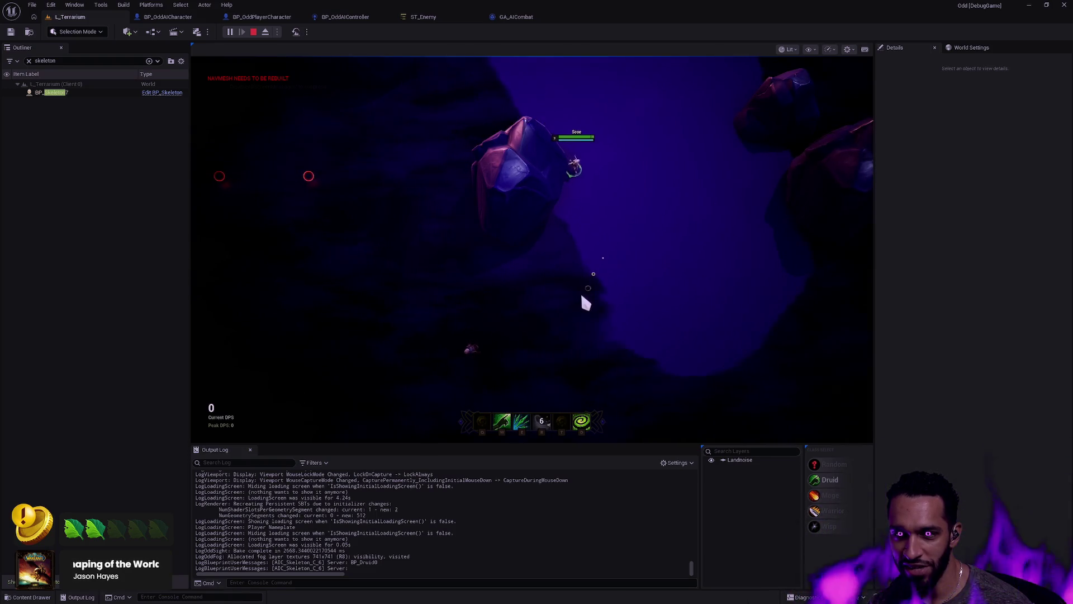
right_click(606, 163)
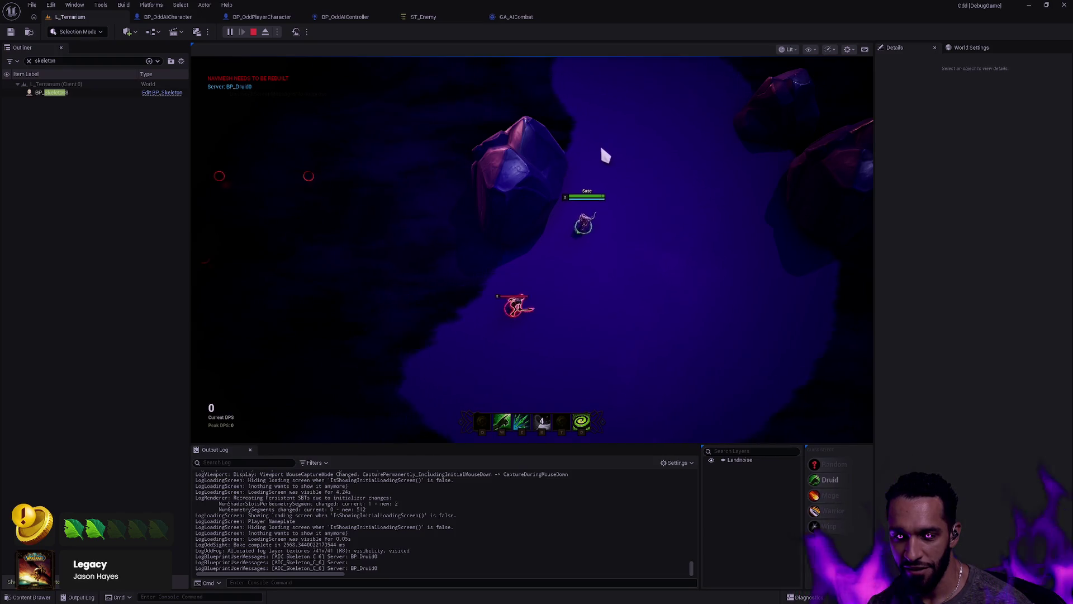
right_click(531, 115)
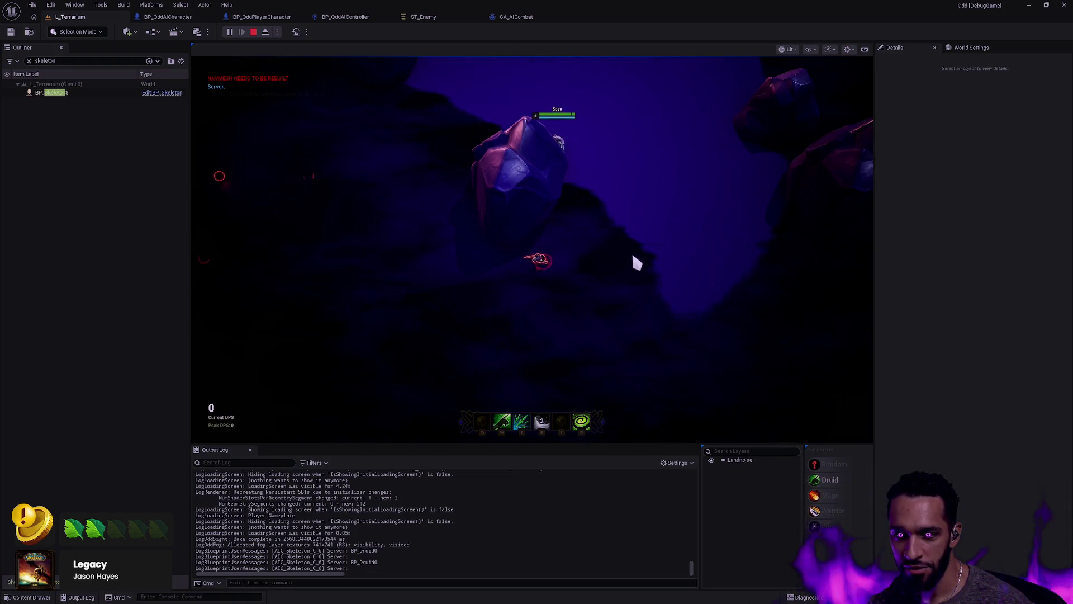
Lure the skeleton after the character and cast the E ability at it
right_click(636, 262)
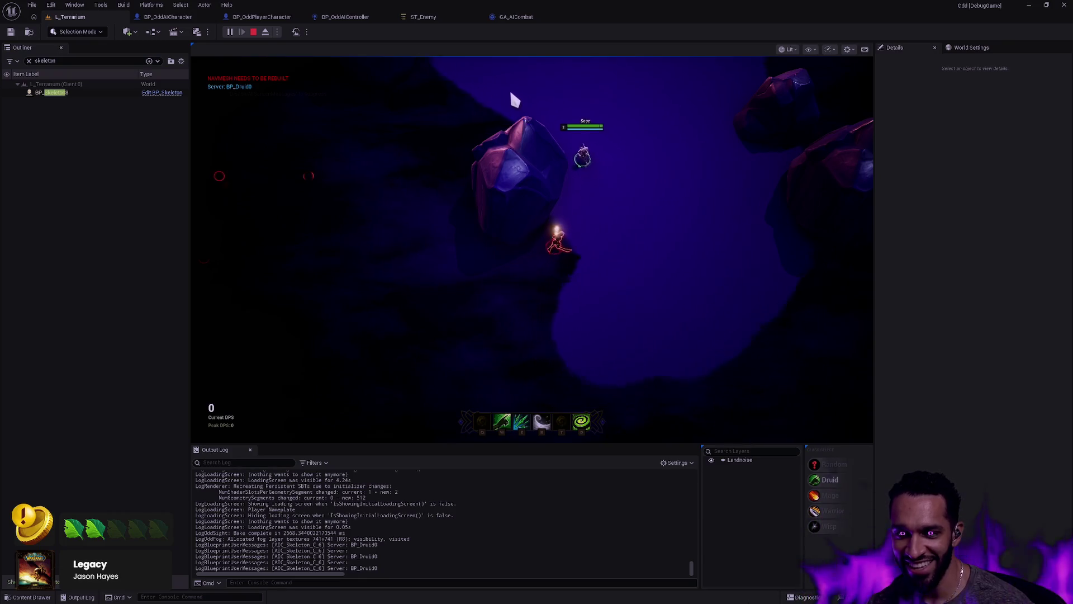
right_click(496, 92)
right_click(633, 187)
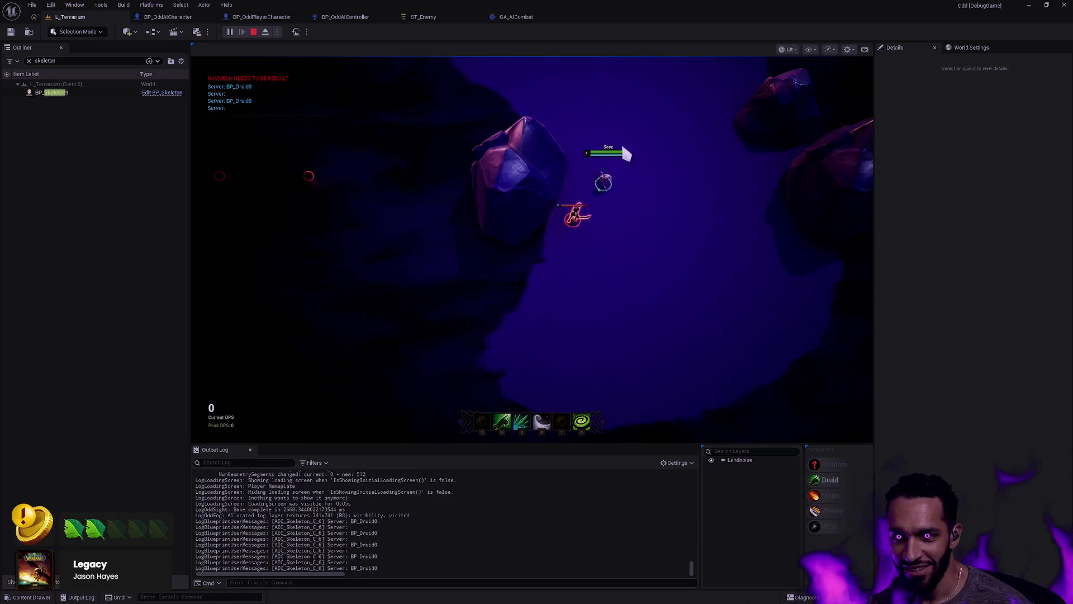
right_click(685, 119)
key("e")
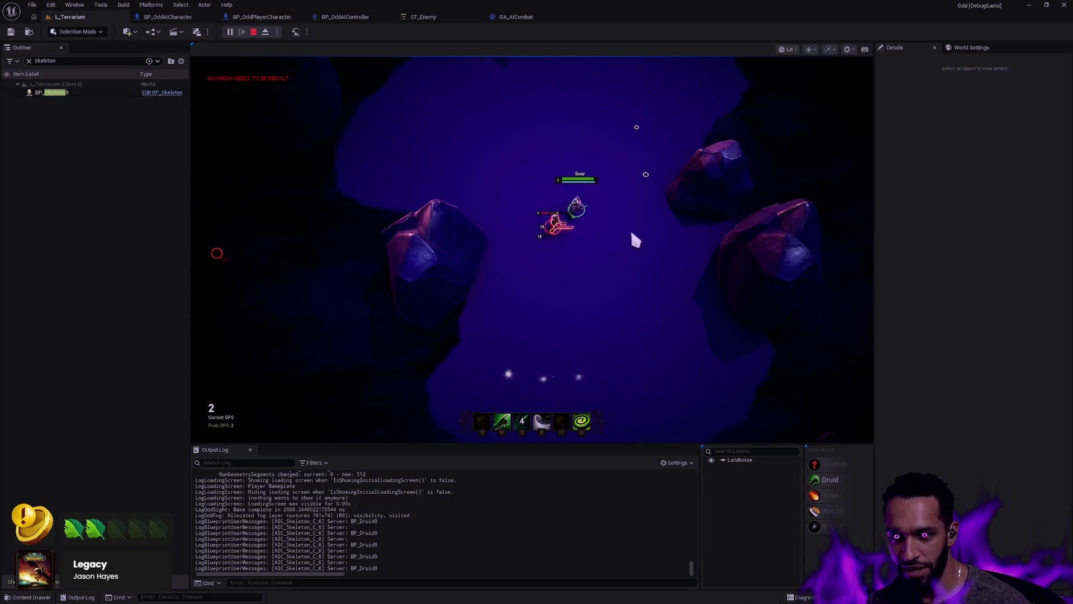
left_click(429, 18)
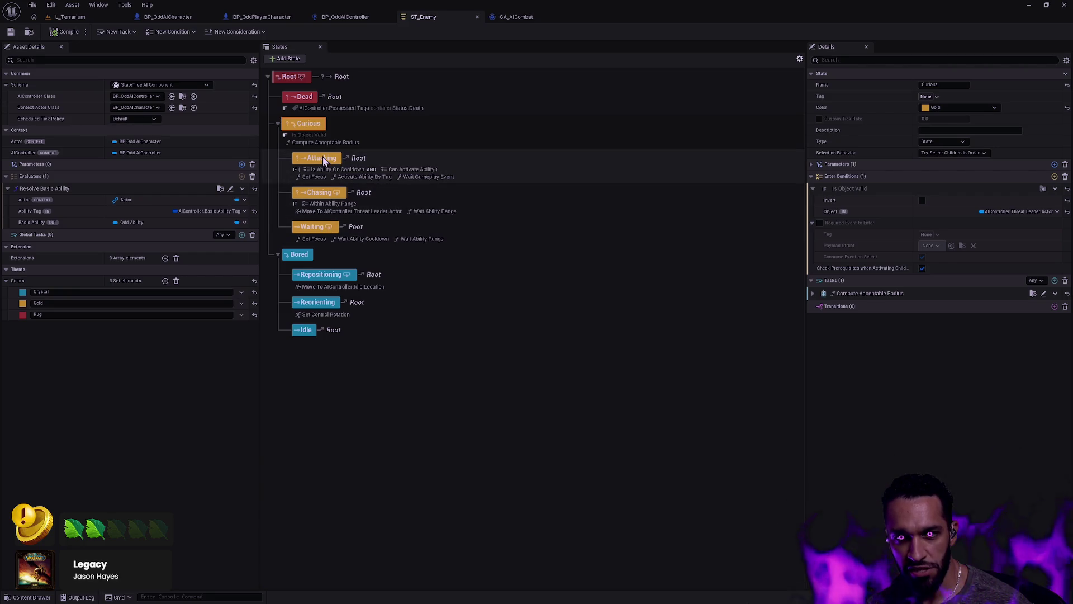
Commit the Curious state's edits and return to L_Terrarium so ST_Enemy compiles
left_click_drag(308, 135, 310, 138)
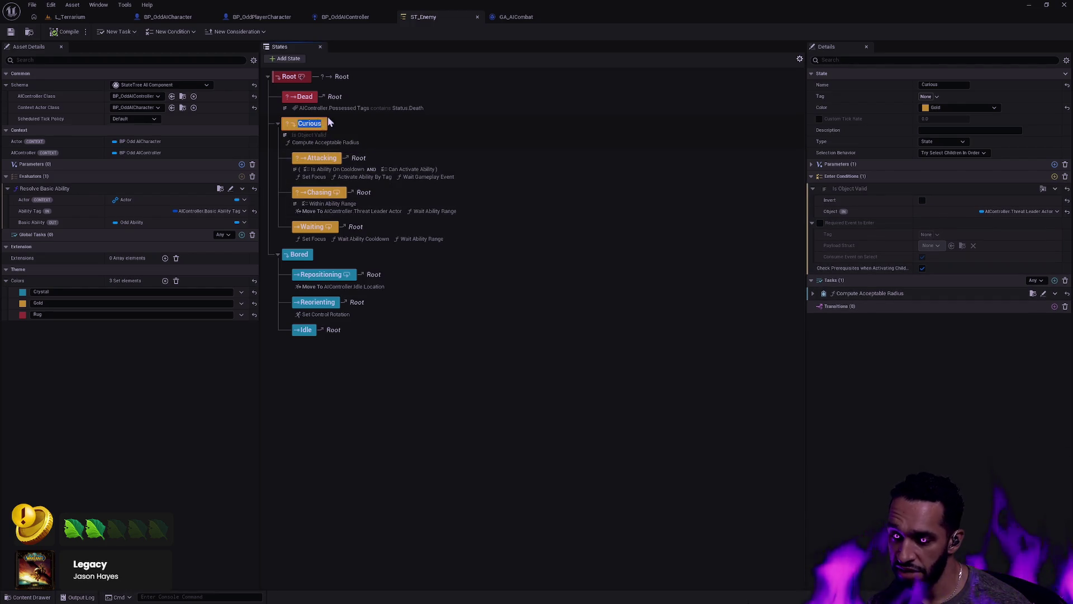
key("Return")
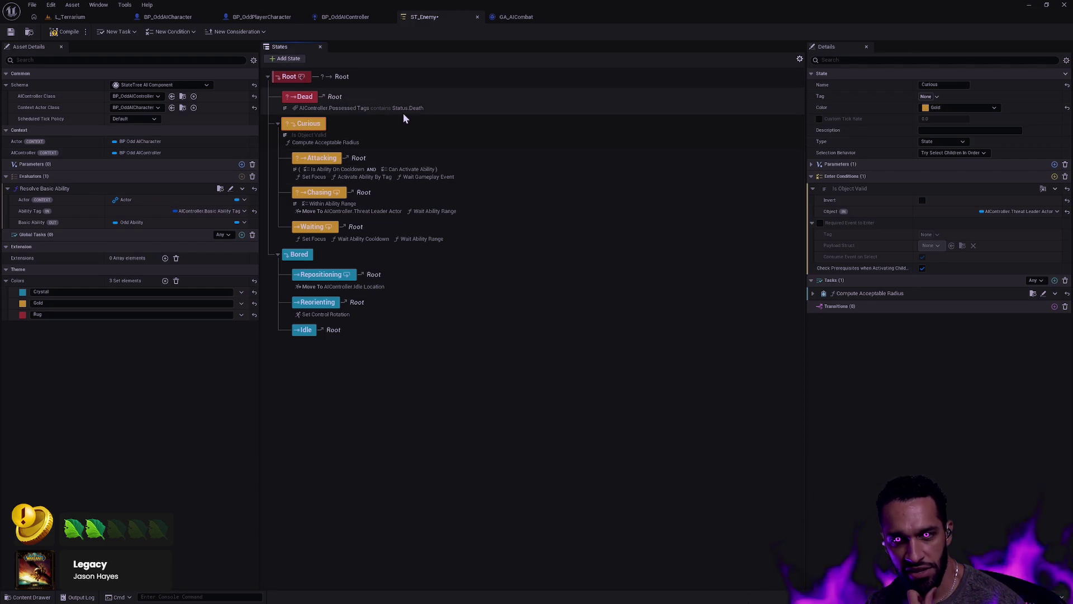
left_click(65, 32)
left_click(70, 17)
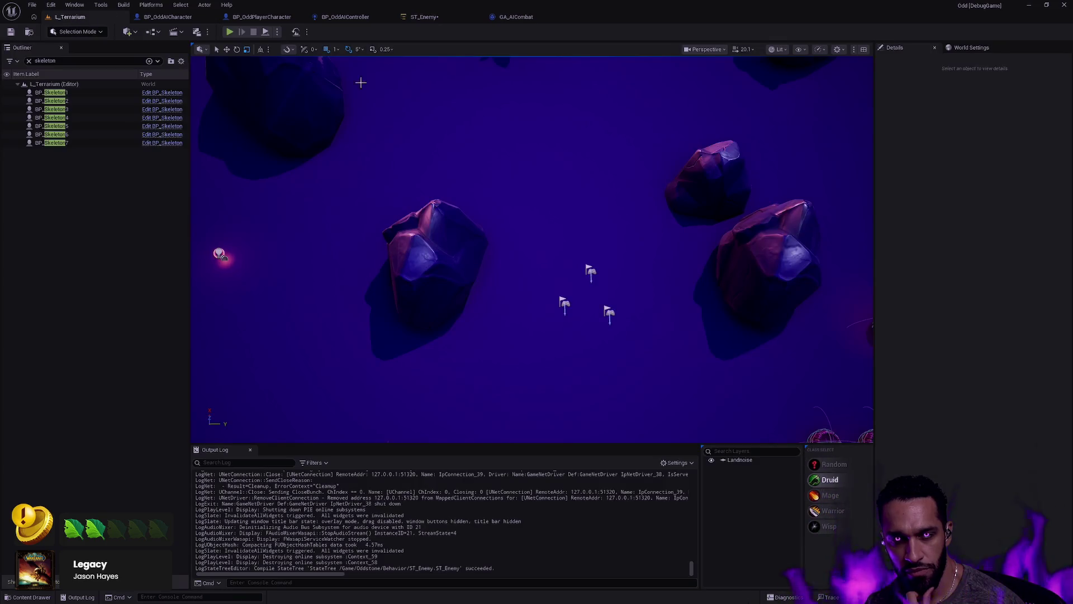
Bring BP_OddAIController's perception and threat-removal comments into view in its event graph
scroll(527, 239, "down", 5)
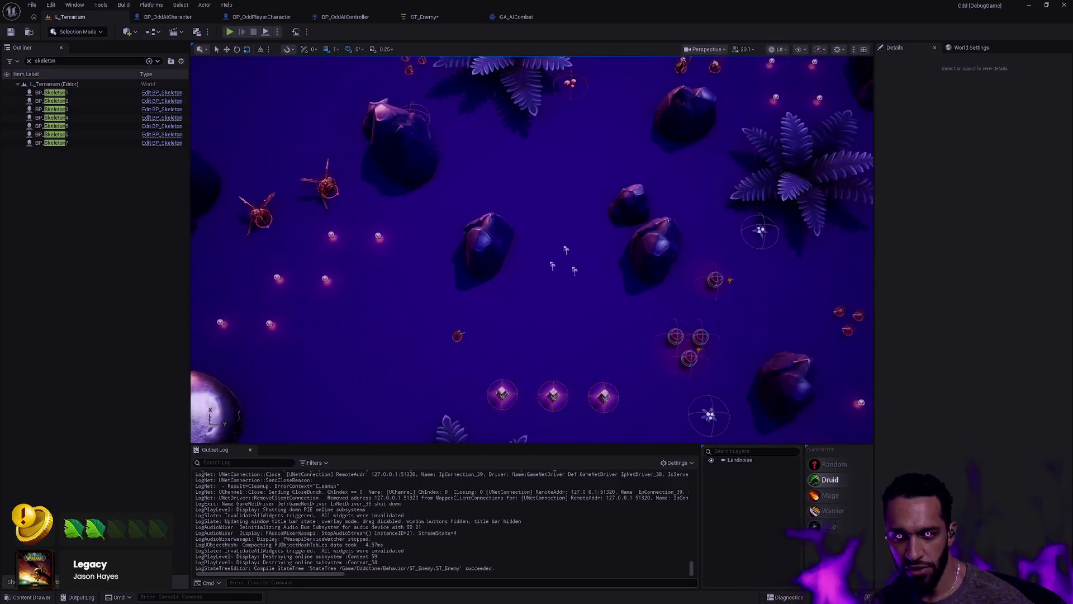
scroll(527, 239, "up", 4)
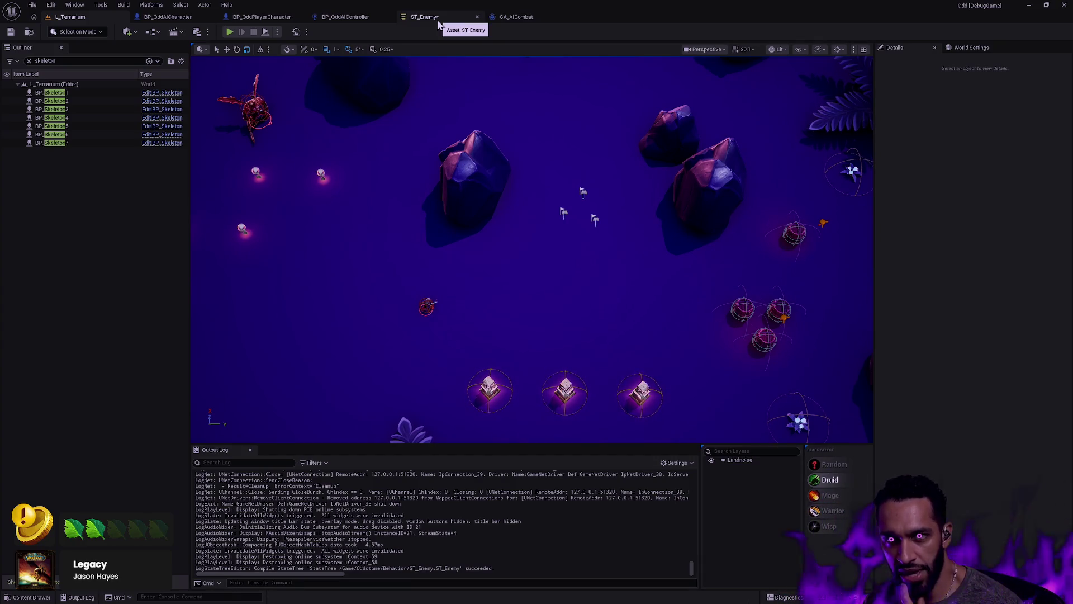
left_click(509, 16)
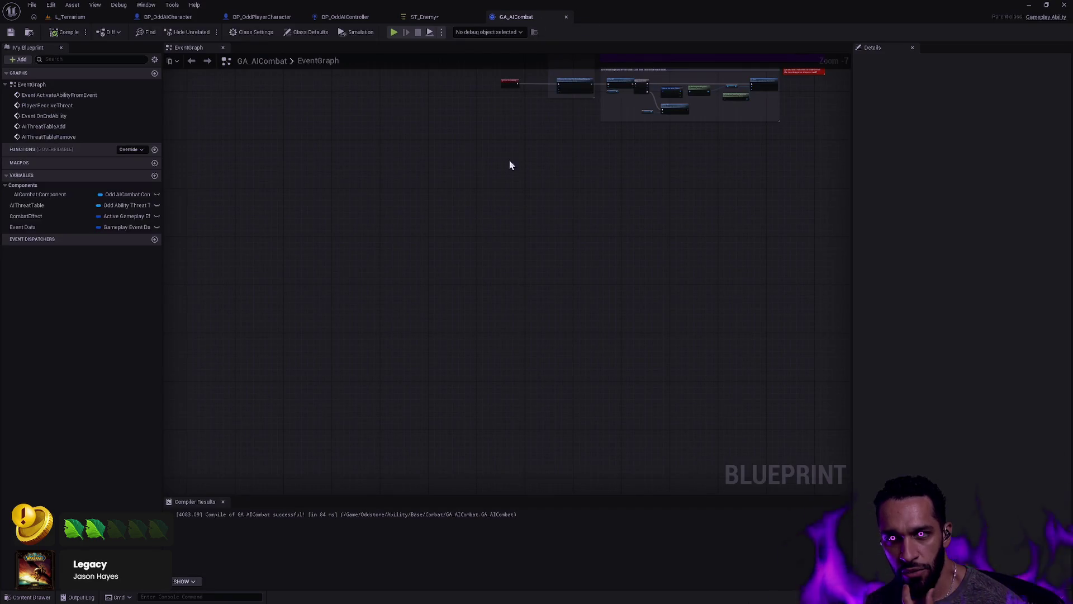
left_click(347, 16)
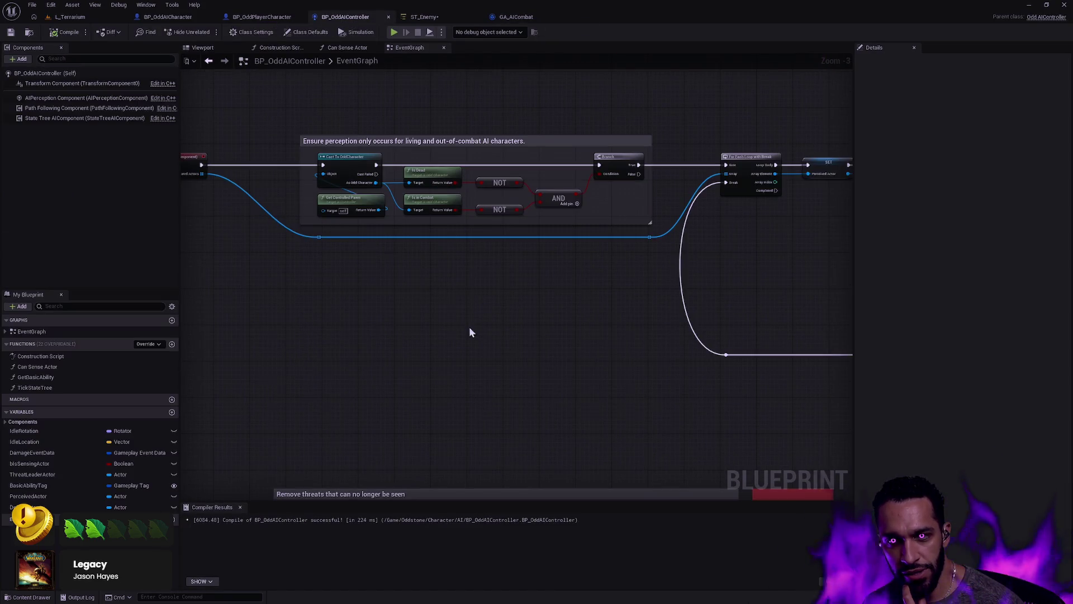
left_click_drag(470, 330, 512, 101)
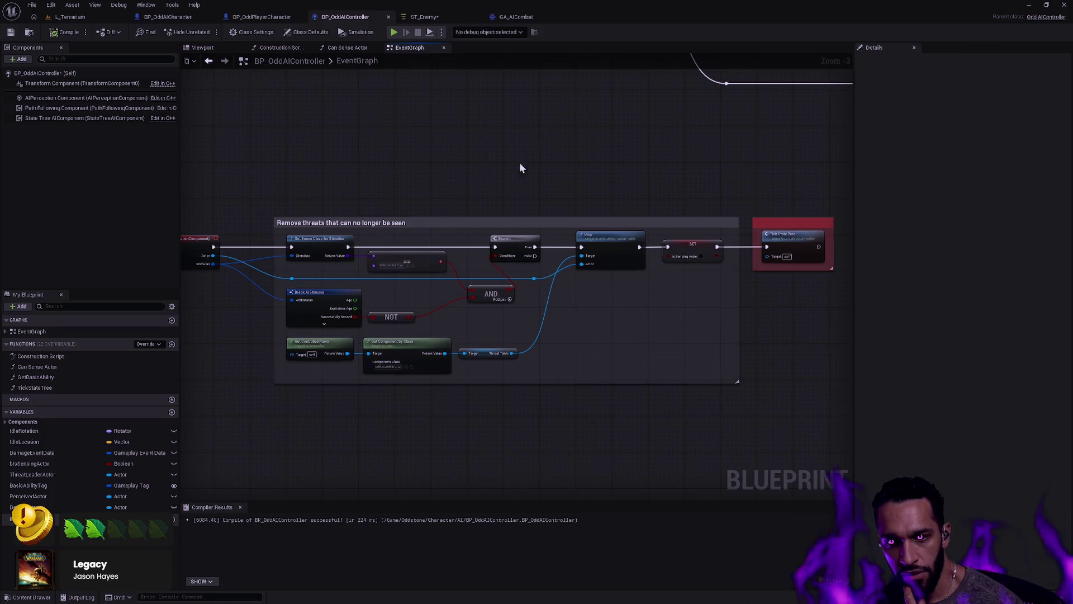
mouse_move(253, 221)
left_mouse_down()
mouse_move(324, 282)
mouse_move(839, 425)
left_mouse_up()
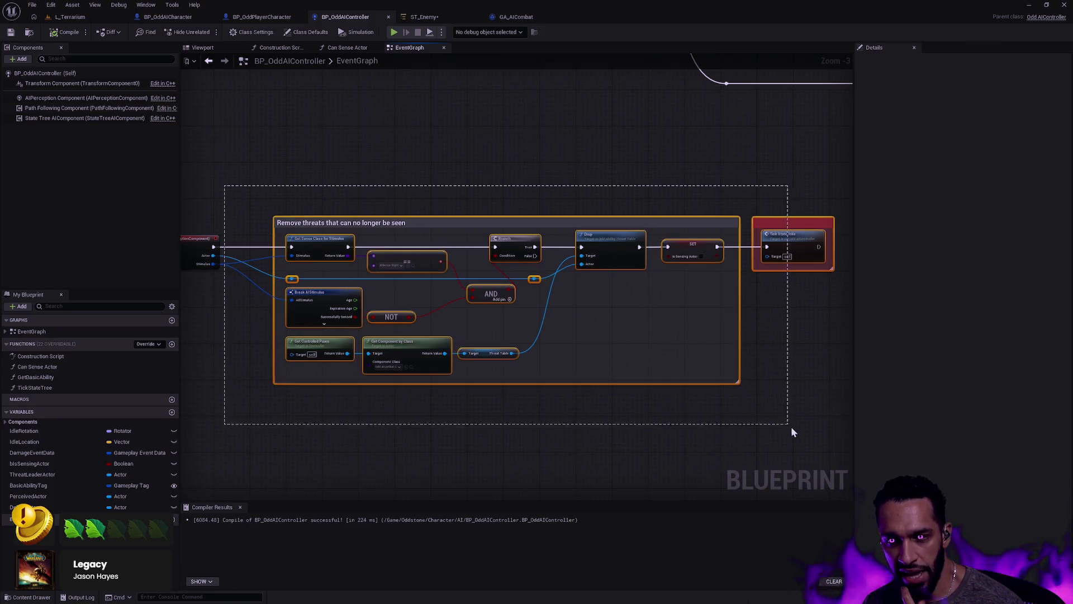
mouse_move(745, 164)
left_mouse_down()
mouse_move(806, 181)
mouse_move(855, 362)
left_mouse_up()
mouse_move(251, 123)
left_mouse_down()
mouse_move(483, 346)
mouse_move(816, 368)
mouse_move(722, 173)
left_mouse_up()
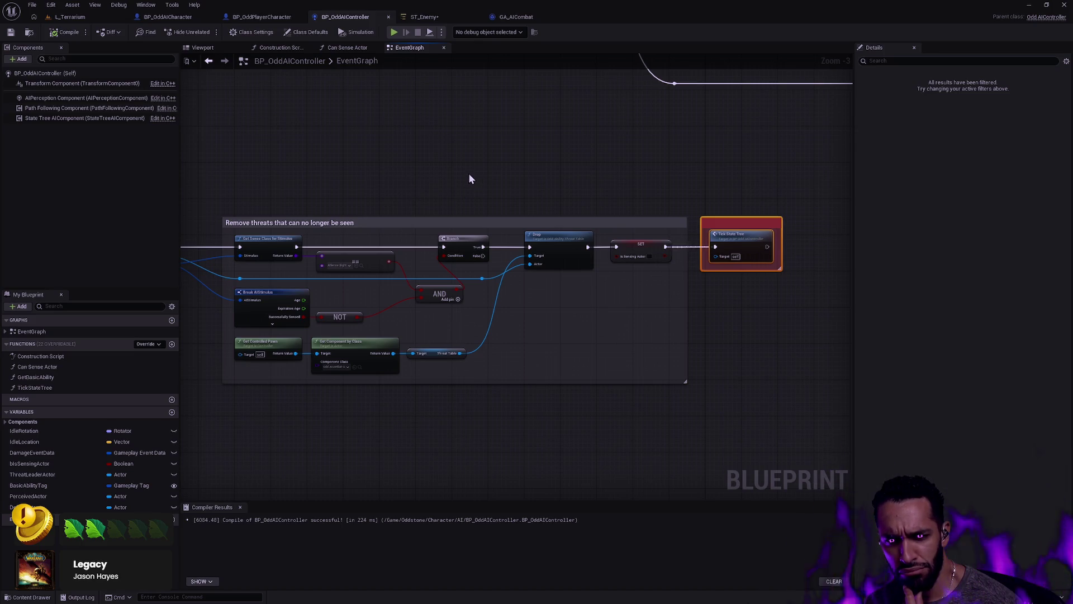
left_click_drag(668, 369, 262, 247)
mouse_move(223, 160)
left_mouse_down()
mouse_move(394, 305)
mouse_move(694, 445)
left_mouse_up()
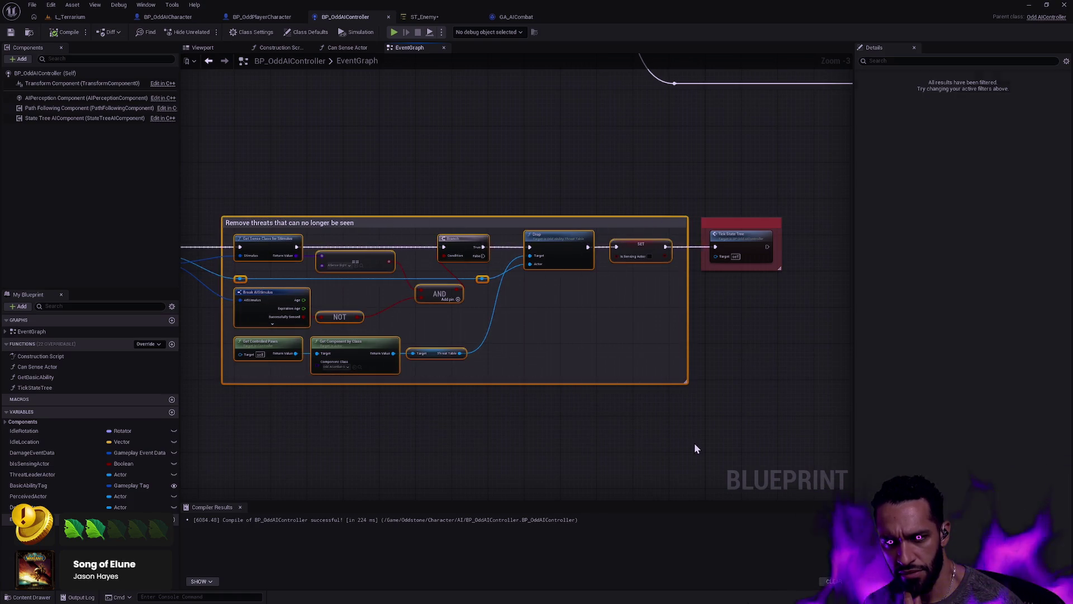
left_click(577, 406)
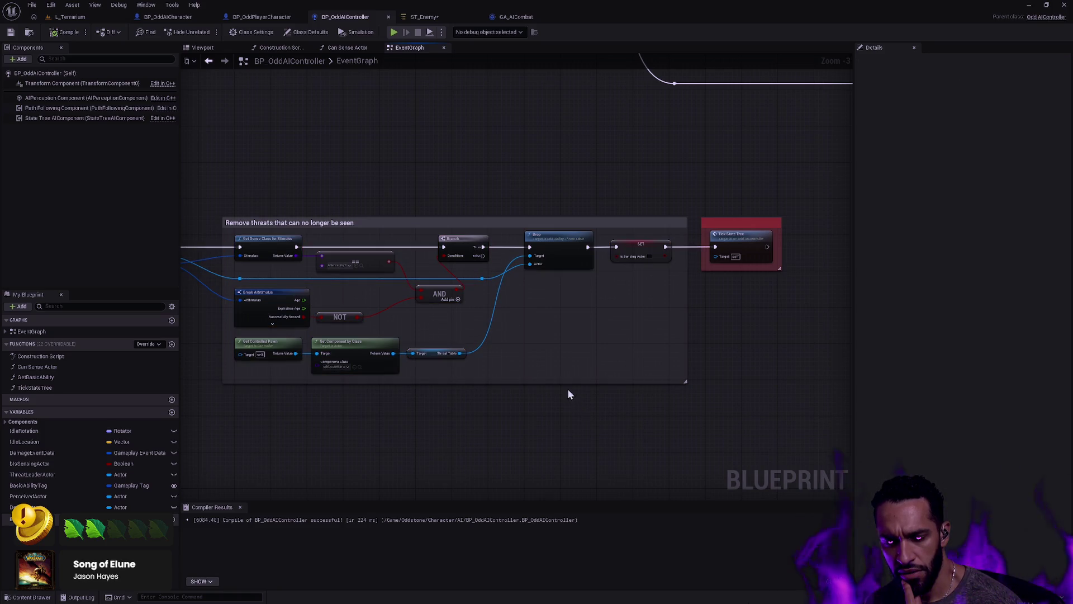
mouse_move(605, 362)
left_mouse_down()
mouse_move(594, 376)
mouse_move(520, 384)
mouse_move(542, 345)
left_mouse_up()
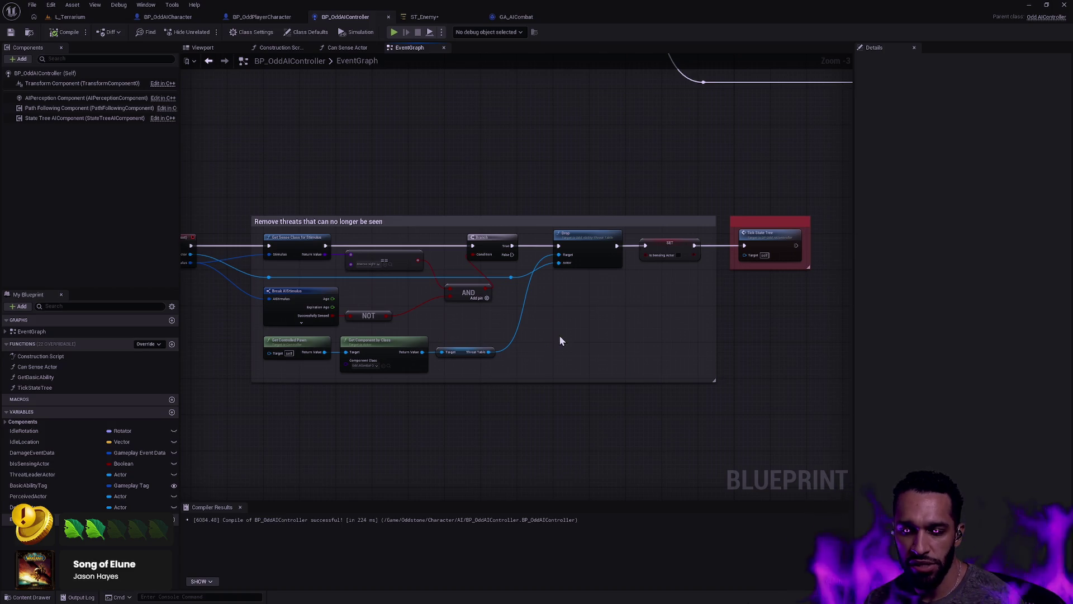
left_click_drag(697, 374, 319, 254)
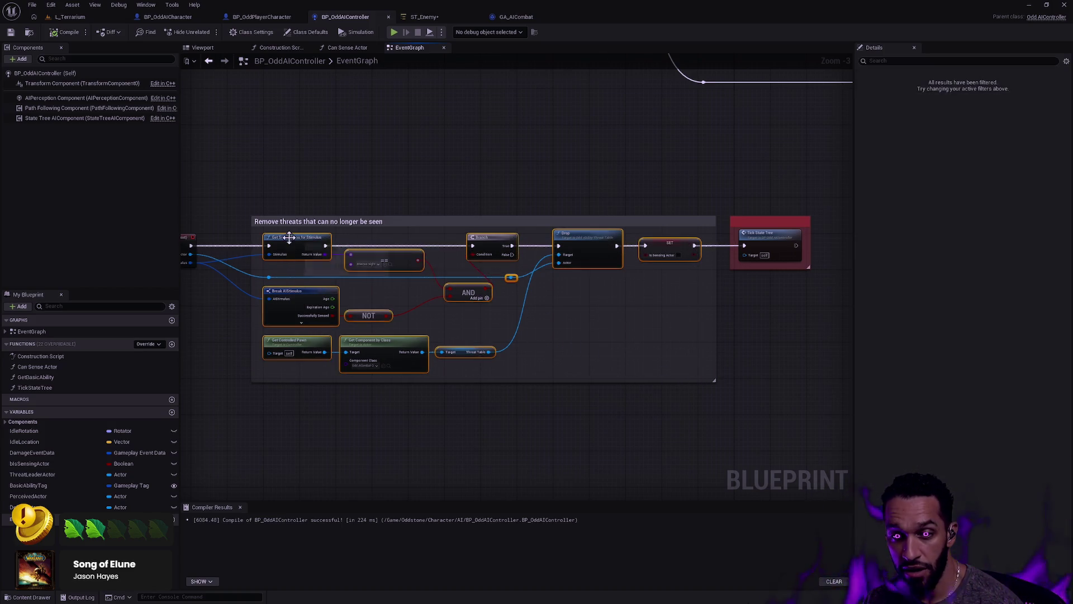
mouse_move(644, 329)
left_mouse_down()
mouse_move(562, 255)
mouse_move(632, 290)
left_mouse_up()
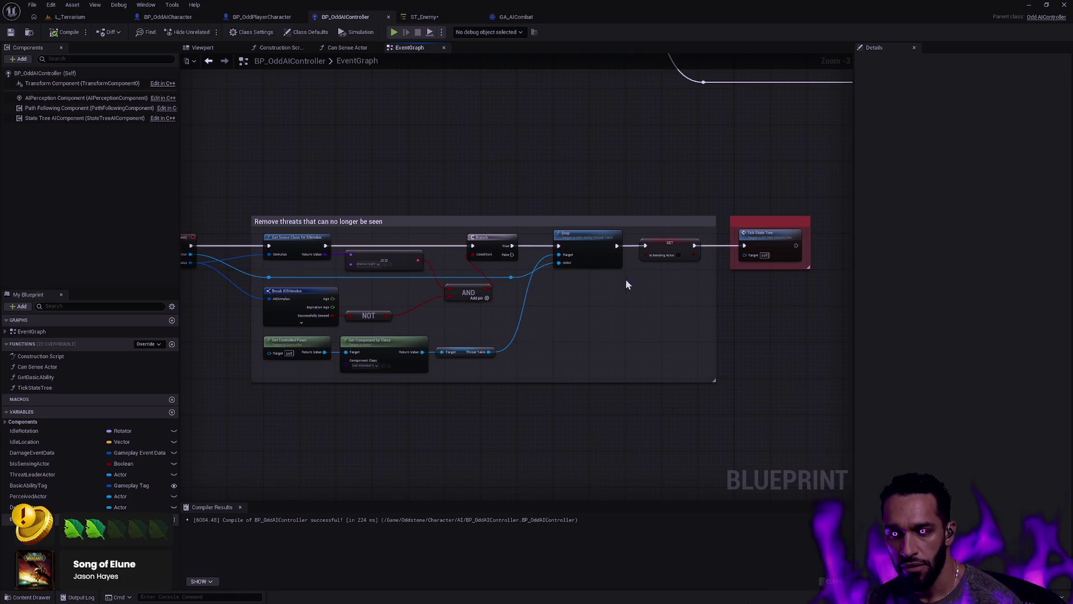
scroll(495, 166, "down", 1)
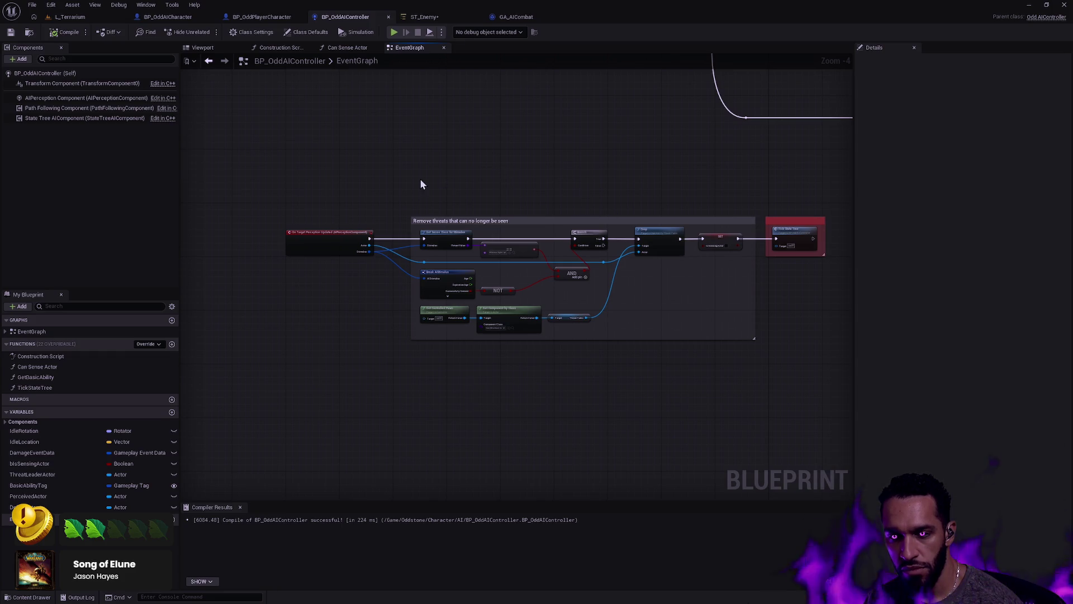
left_click(427, 16)
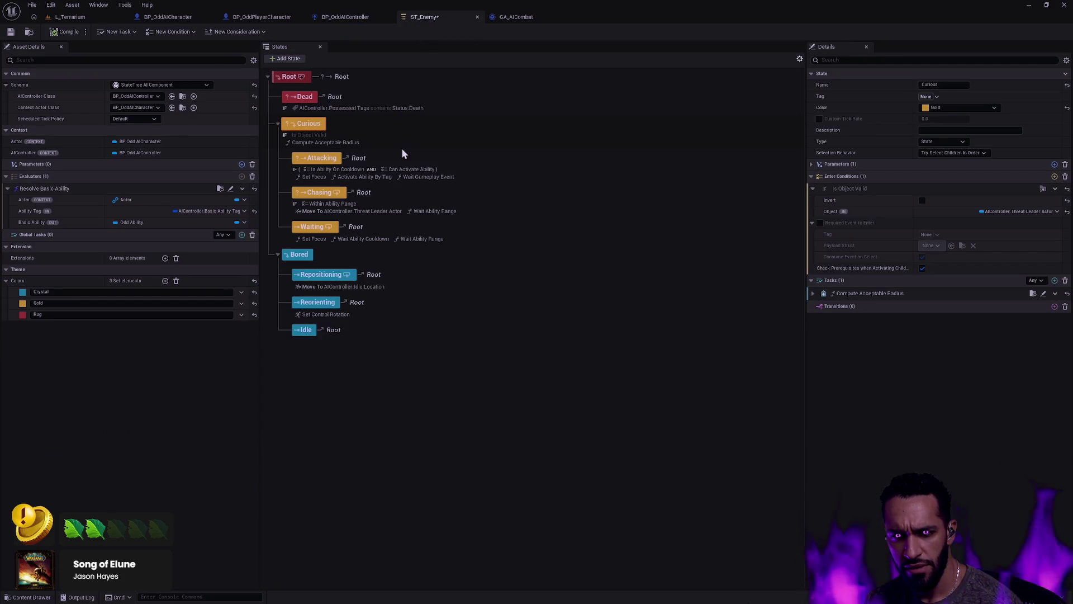
Save ST_Enemy with Ctrl+S and survey the GA_AICombat event graph
key("ctrl+s")
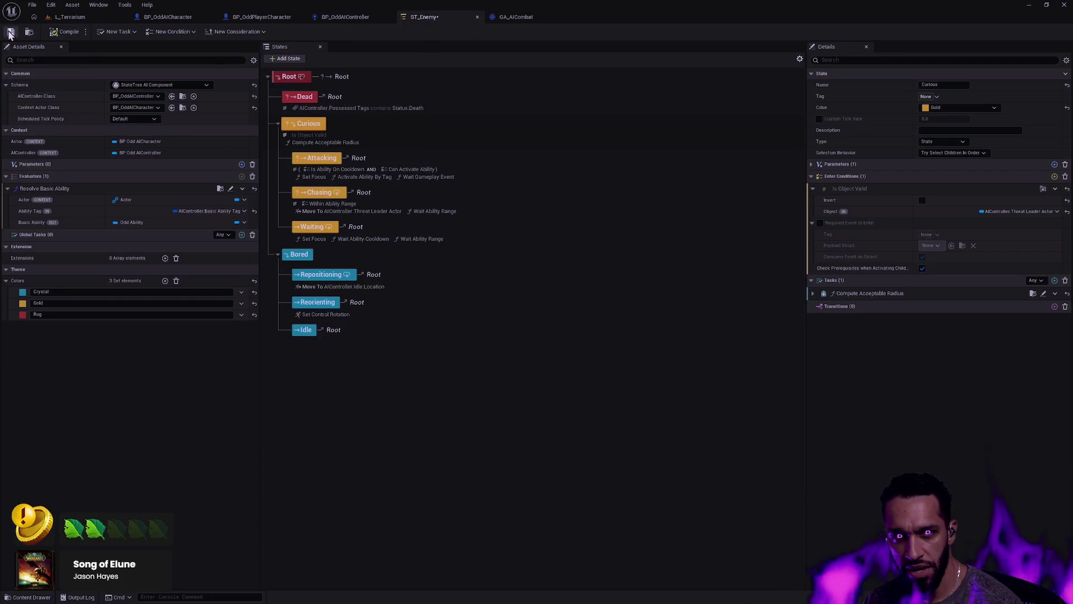
left_click(528, 18)
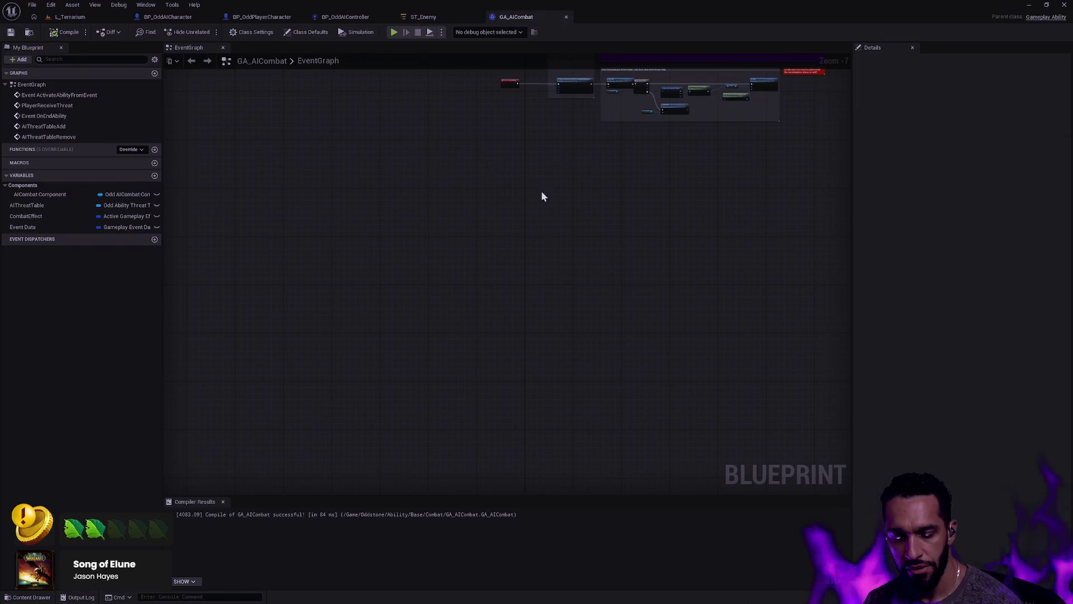
left_click(223, 502)
mouse_move(550, 299)
left_mouse_down()
mouse_move(431, 445)
mouse_move(251, 484)
mouse_move(500, 442)
mouse_move(469, 450)
left_mouse_up()
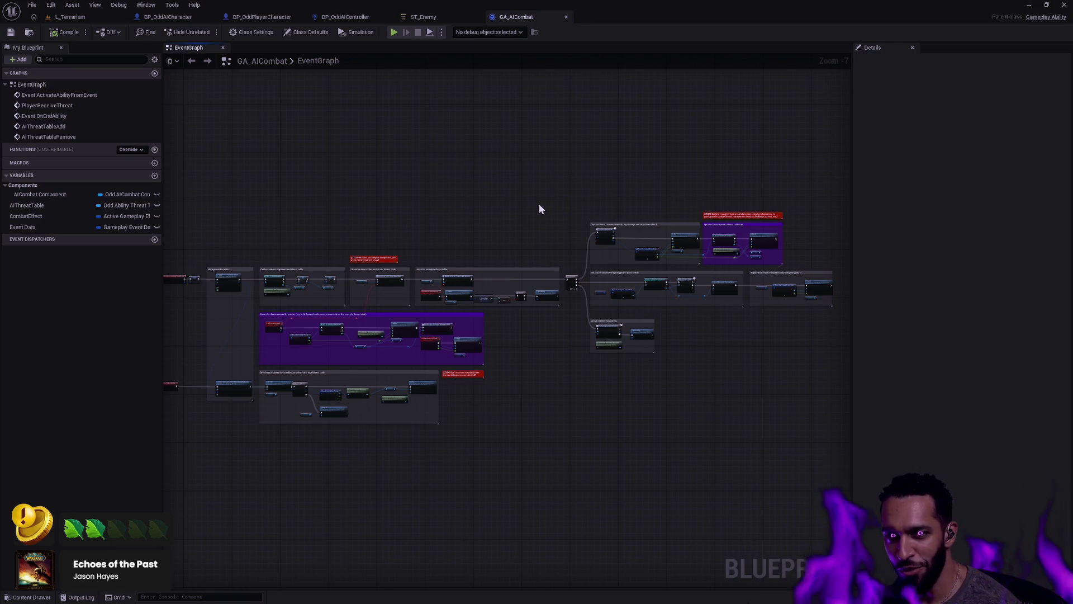
Narrow the 'Apply initial threat' comment box in the GA_AICombat graph
left_click_drag(825, 368, 581, 221)
left_click(596, 181)
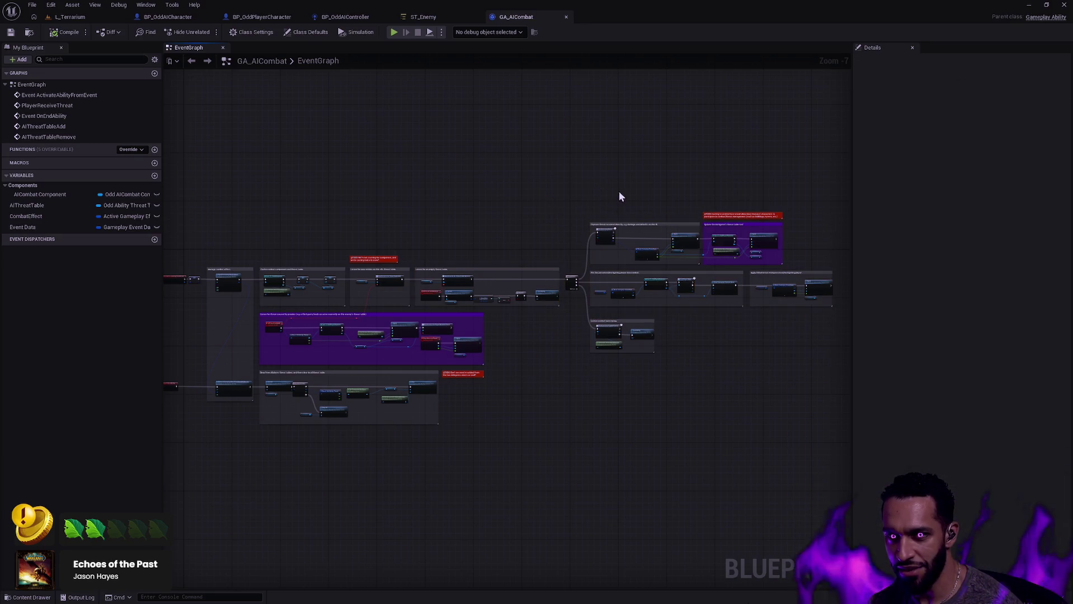
left_click_drag(682, 202, 622, 168)
scroll(712, 248, "up", 2)
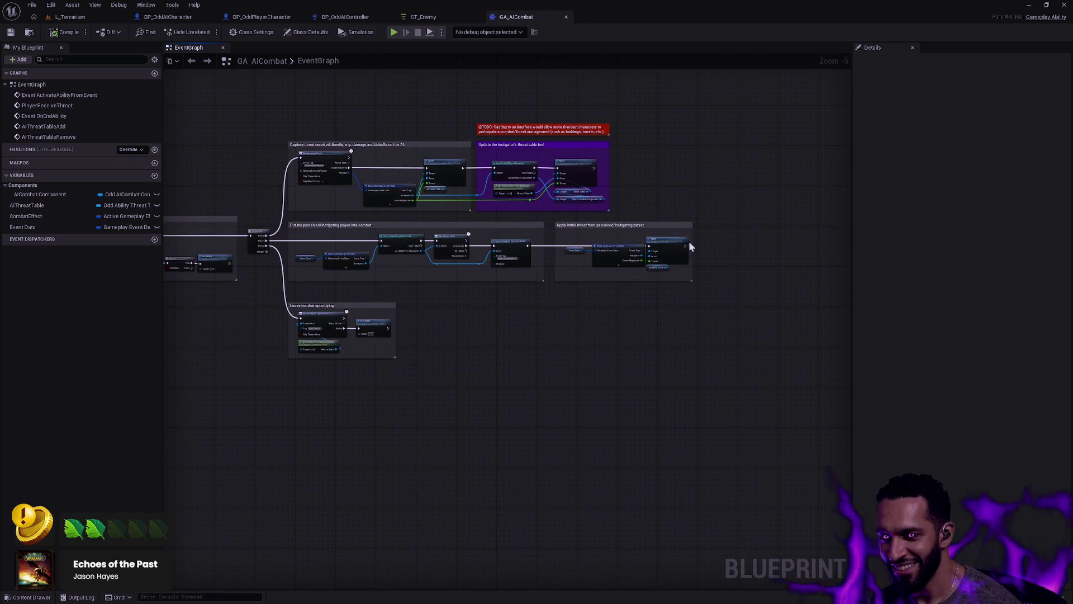
scroll(687, 242, "up", 5)
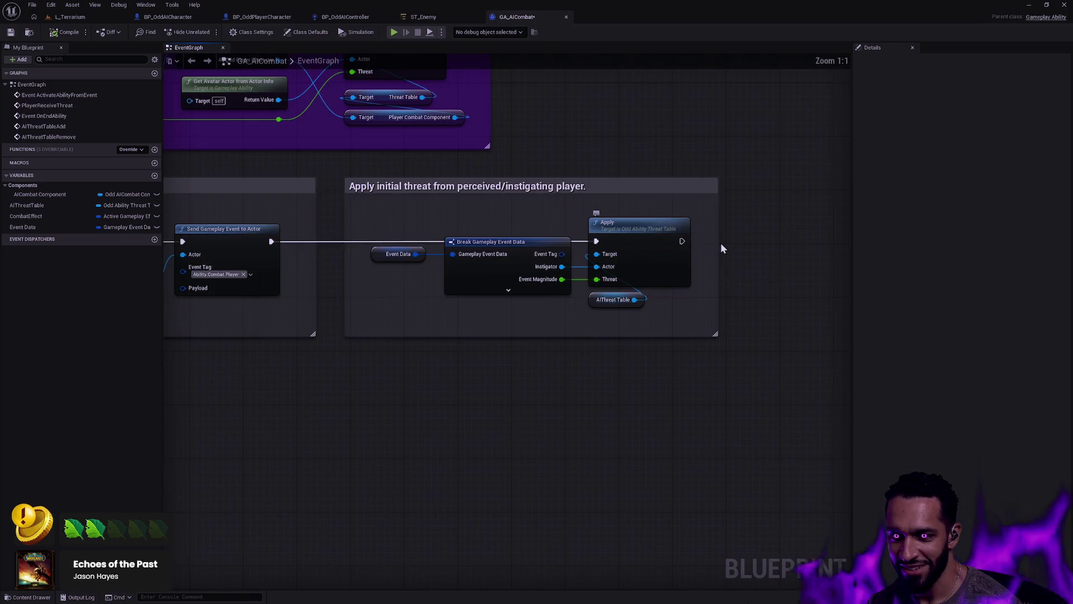
left_click_drag(719, 242, 702, 242)
scroll(511, 263, "down", 1)
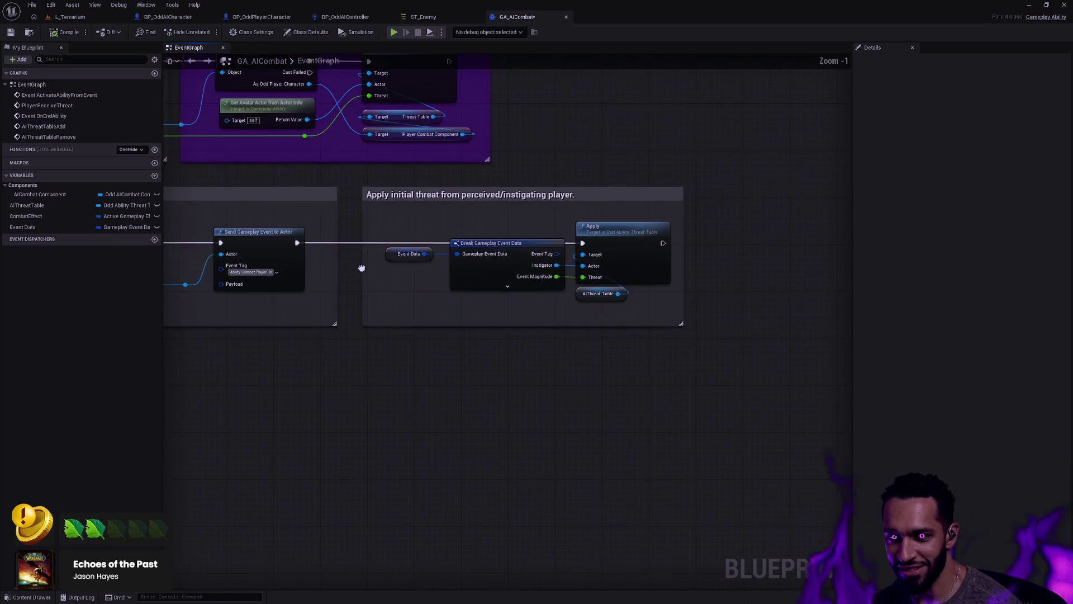
scroll(503, 215, "down", 4)
Reframe the GA_AICombat graph to review its threat and combat nodes
mouse_move(503, 215)
left_mouse_down()
mouse_move(908, 302)
mouse_move(665, 179)
mouse_move(628, 139)
left_mouse_up()
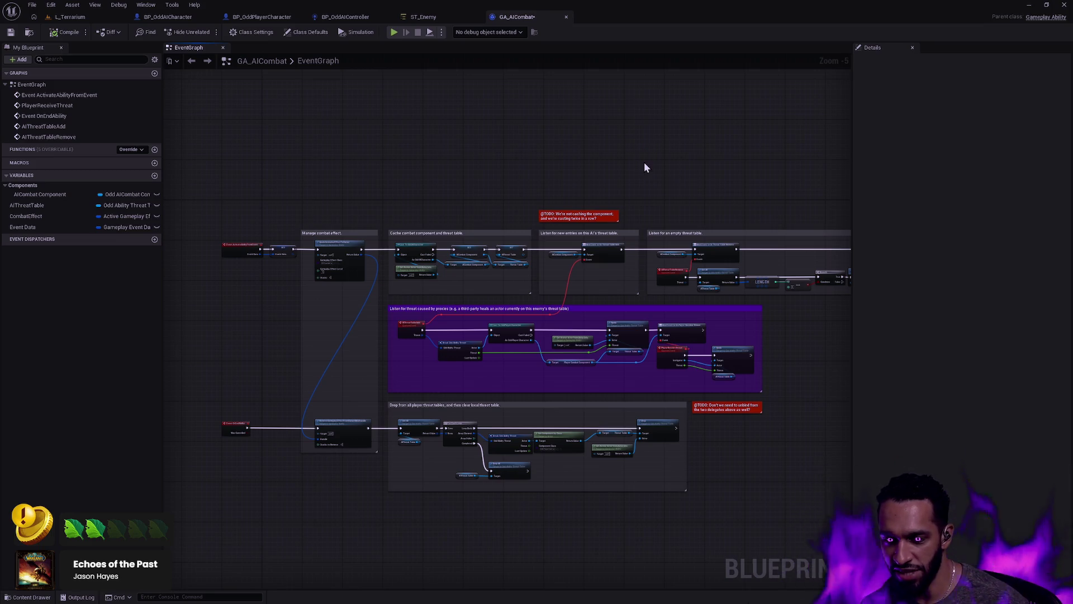
left_click_drag(643, 157, 509, 134)
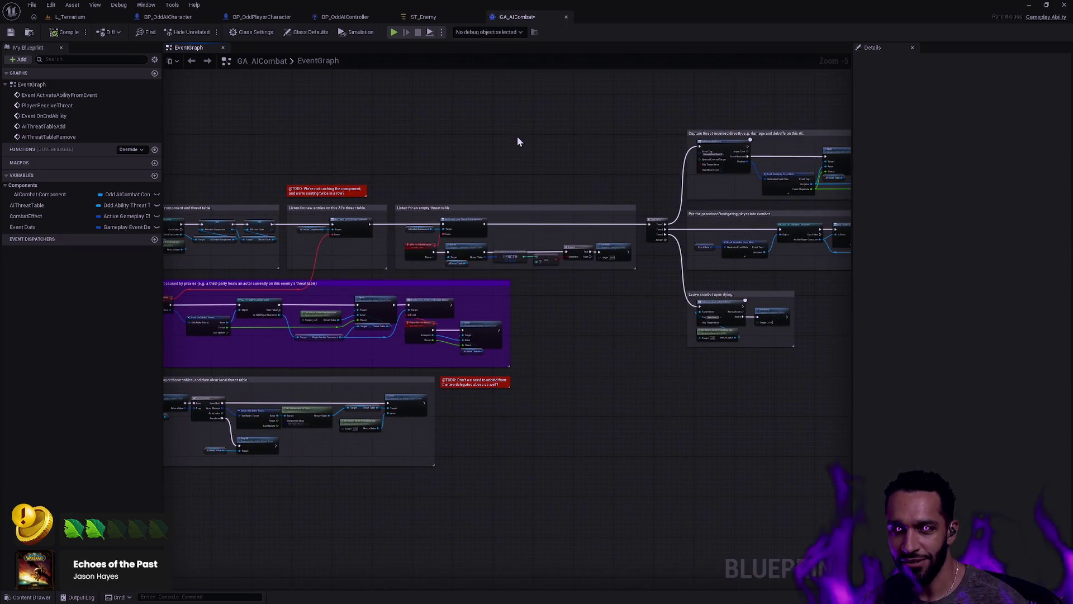
scroll(559, 149, "down", 1)
left_click_drag(592, 149, 434, 186)
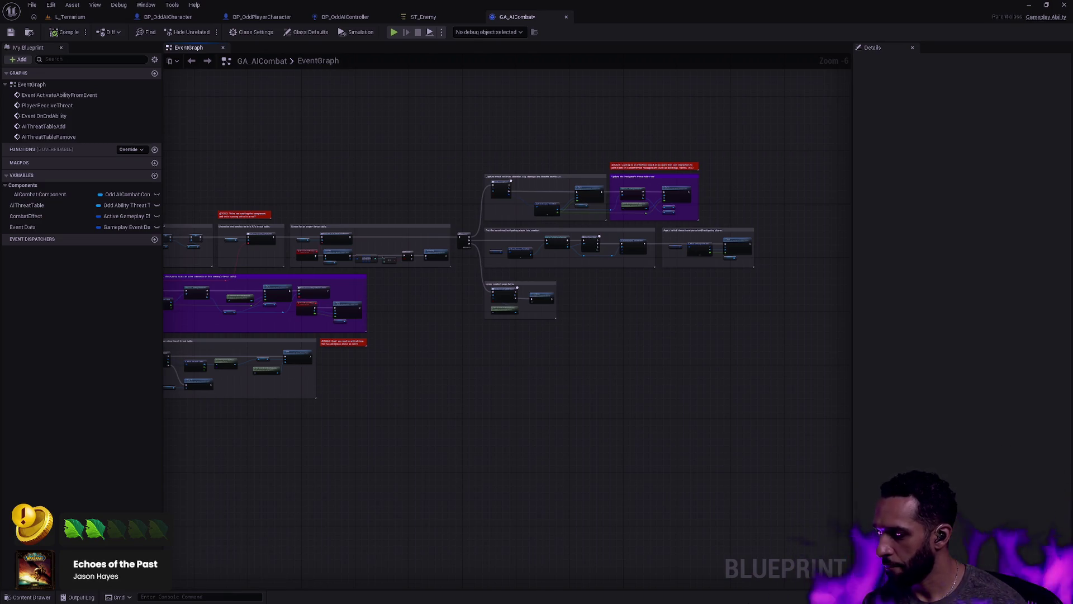
left_click_drag(216, 203, 384, 197)
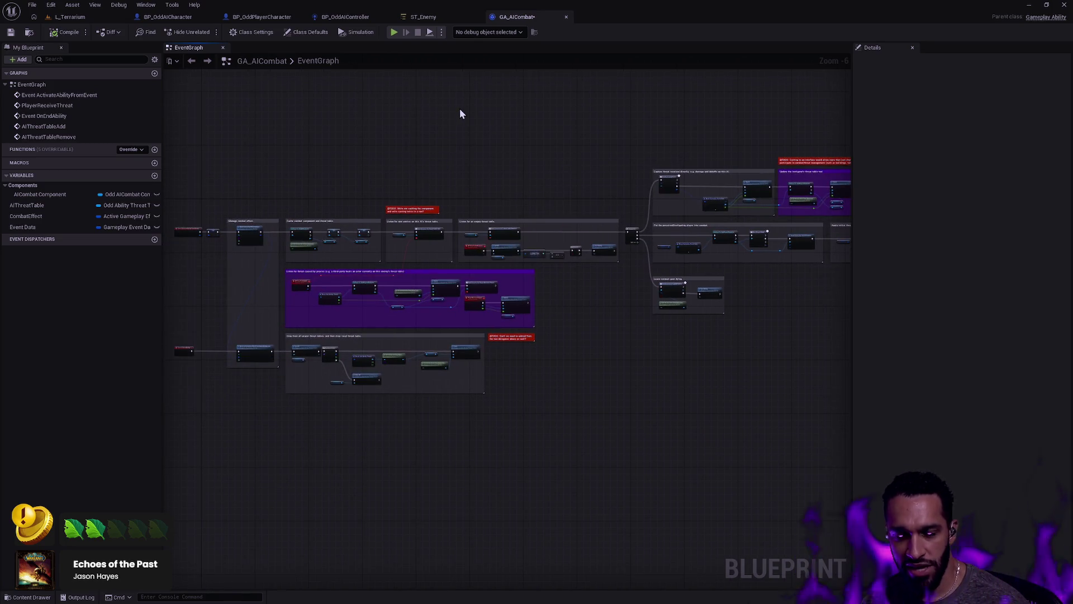
scroll(625, 135, "up", 2)
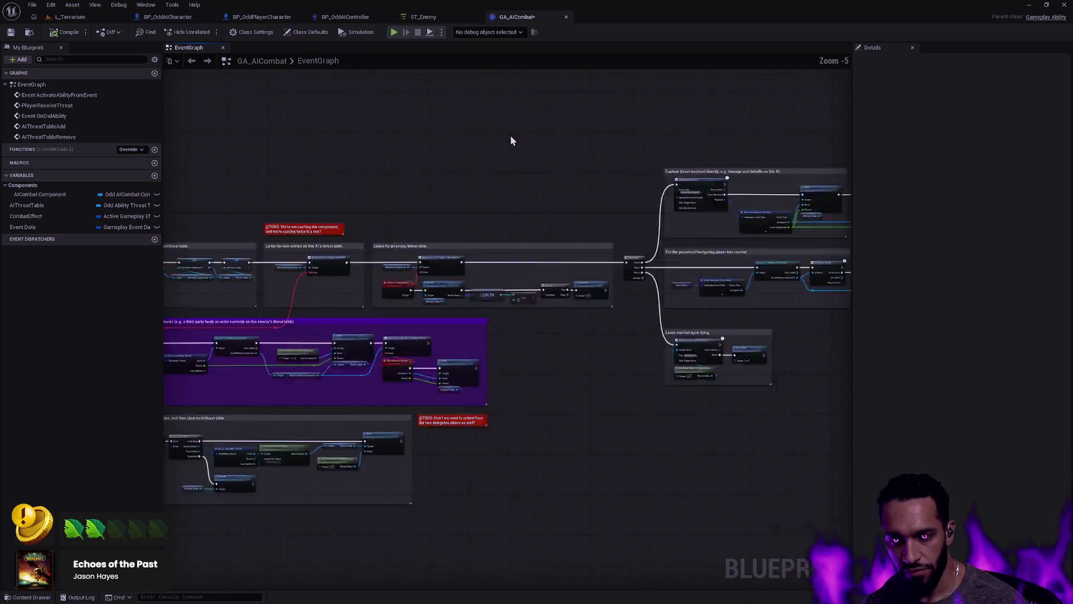
scroll(519, 131, "down", 2)
left_click(431, 18)
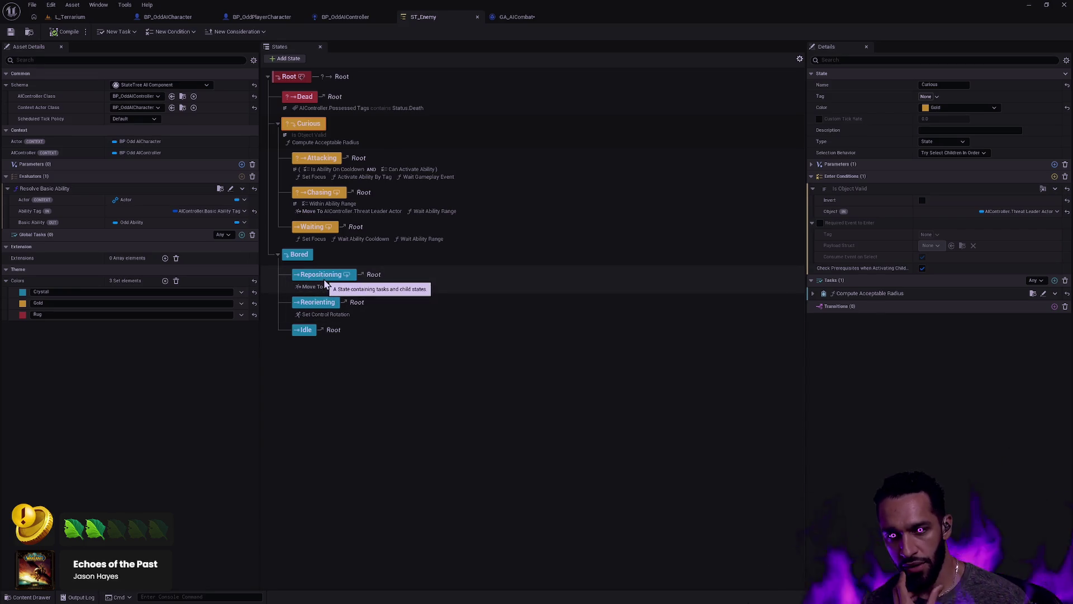
Select Repositioning's Move To AIController.Idle Location task, showing Acceptable Radius 50.0
left_click(368, 287)
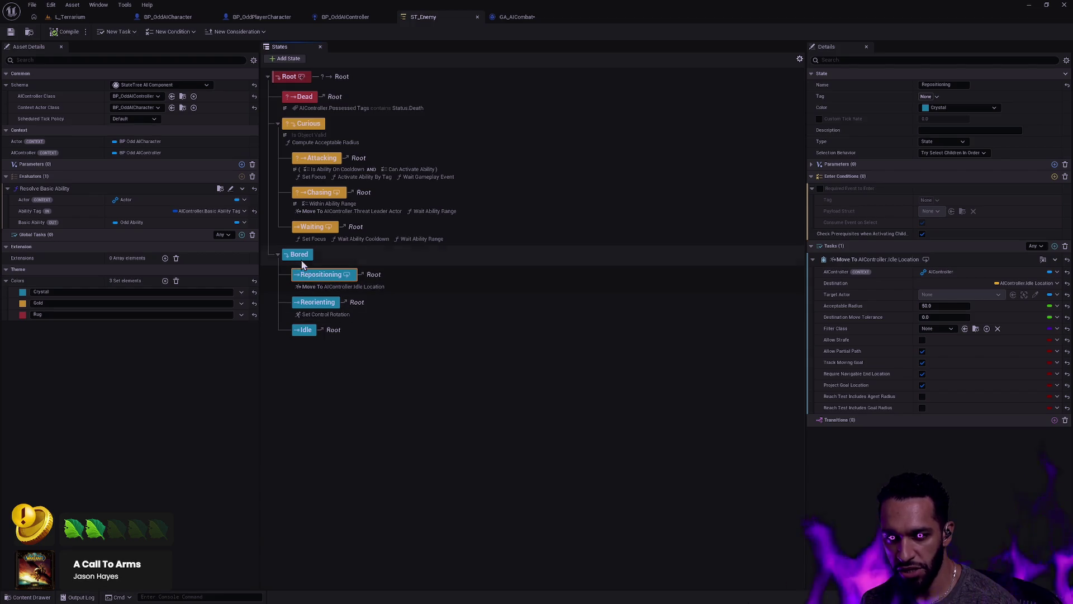
Keep the Repositioning name unchanged, then select Curious's Is Object Valid condition and state
double_click(296, 278)
key("Return")
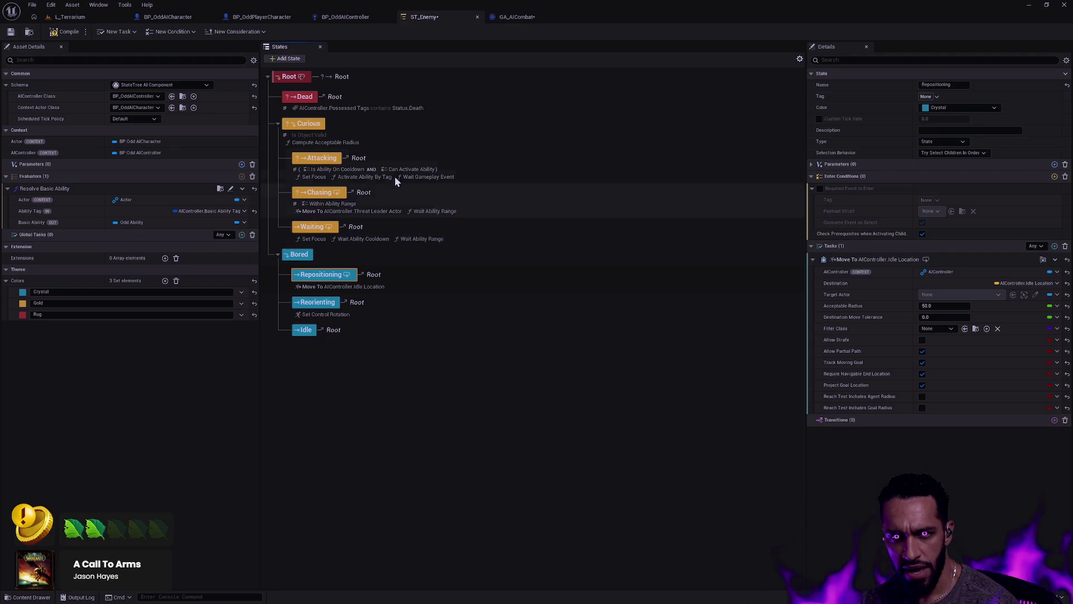
left_click(312, 135)
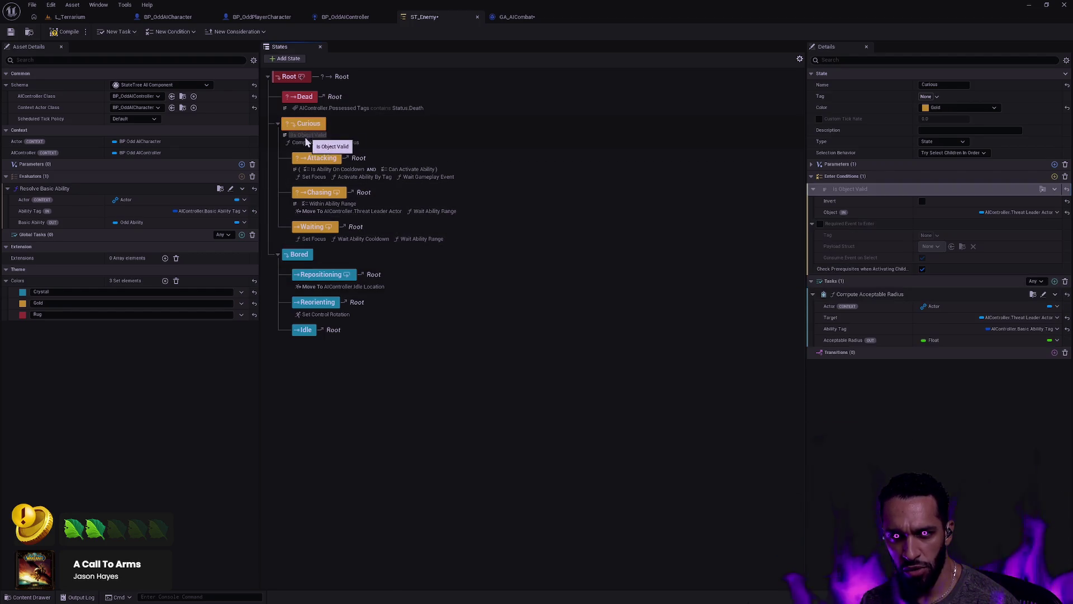
left_click(312, 124)
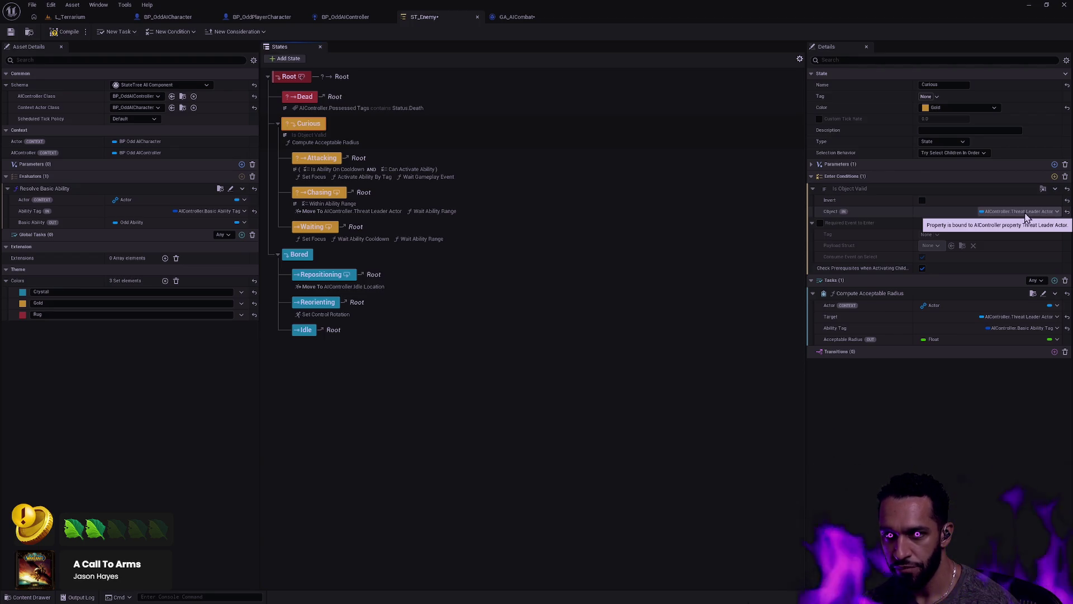
Check the binding options for the Is Object Valid condition's Object value
left_click(997, 213)
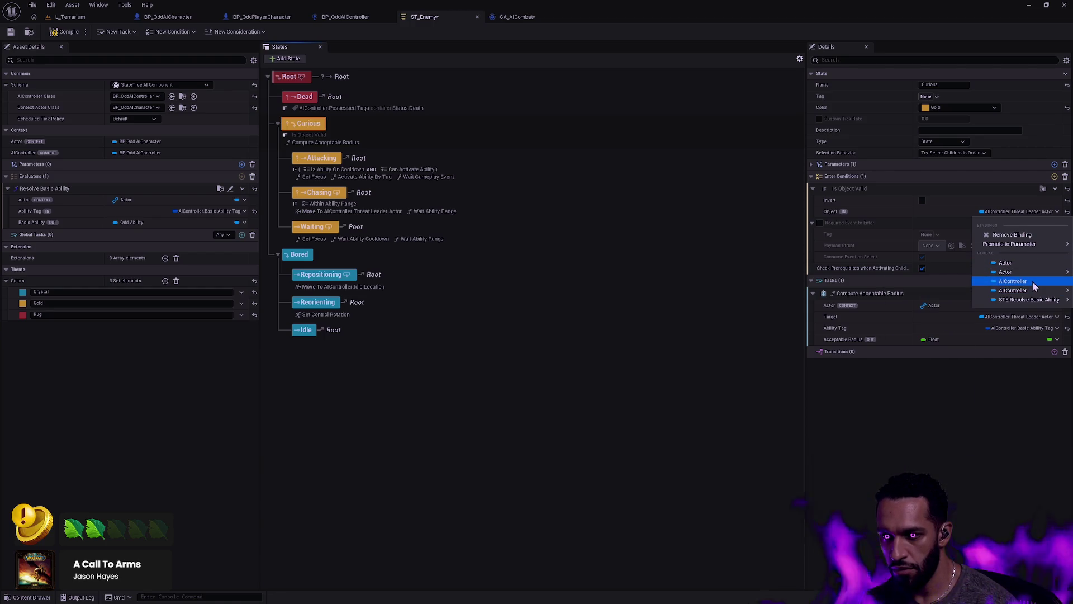
mouse_move(1031, 289)
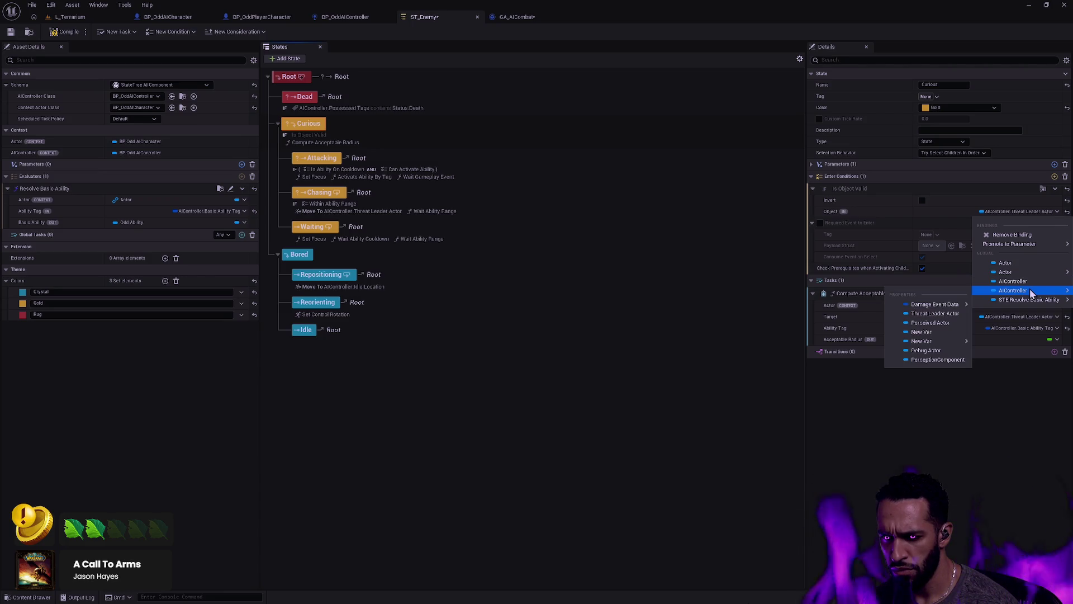
mouse_move(965, 347)
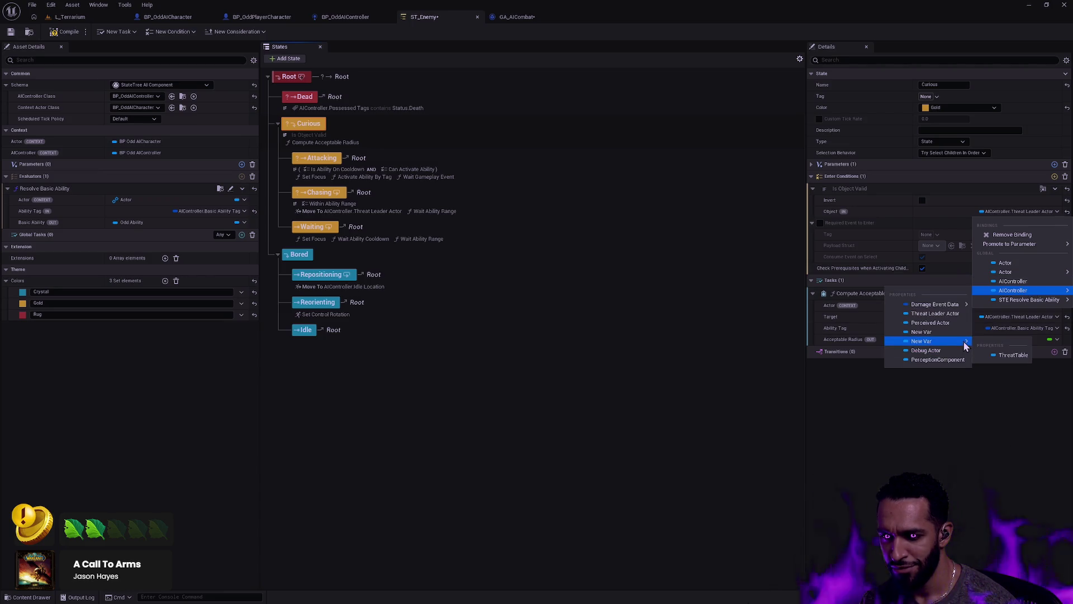
Glance at BP_OddAIController and GA_AICombat, then compile the ST_Enemy StateTree
left_click(345, 17)
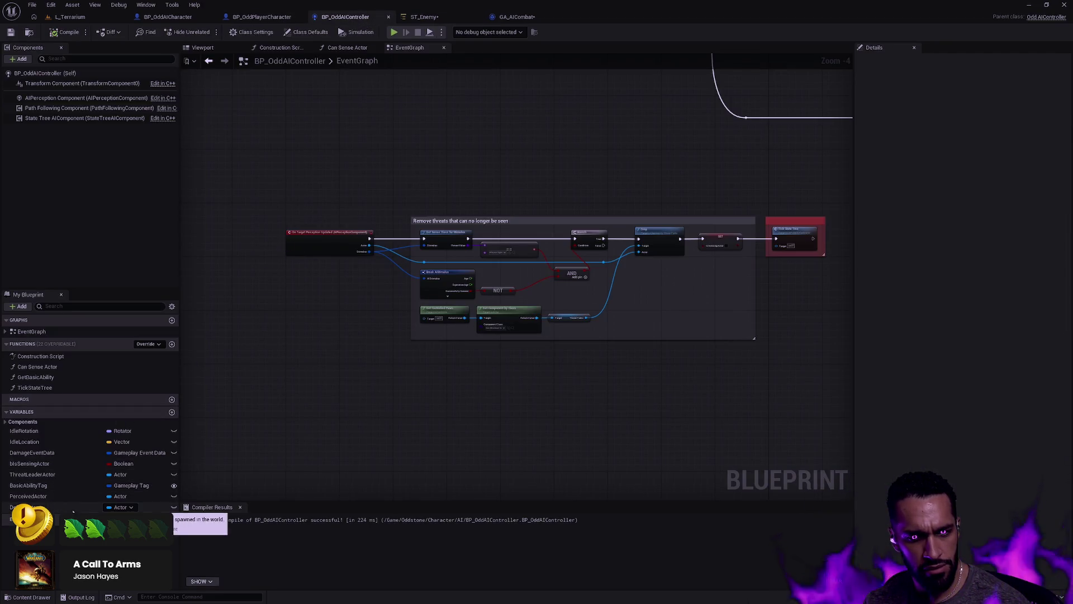
left_click(517, 17)
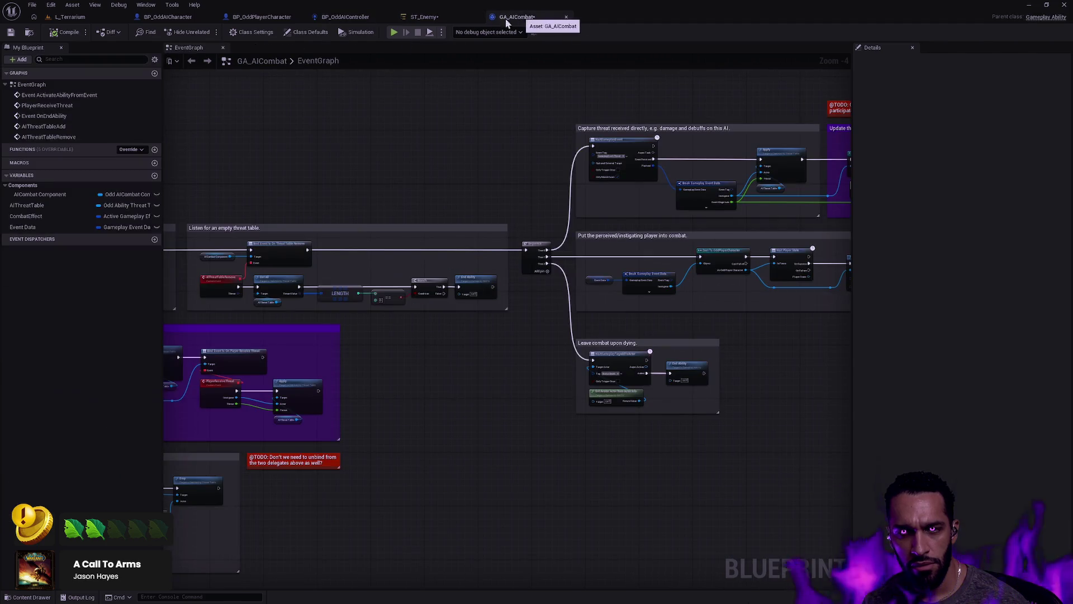
left_click(422, 16)
left_click(65, 32)
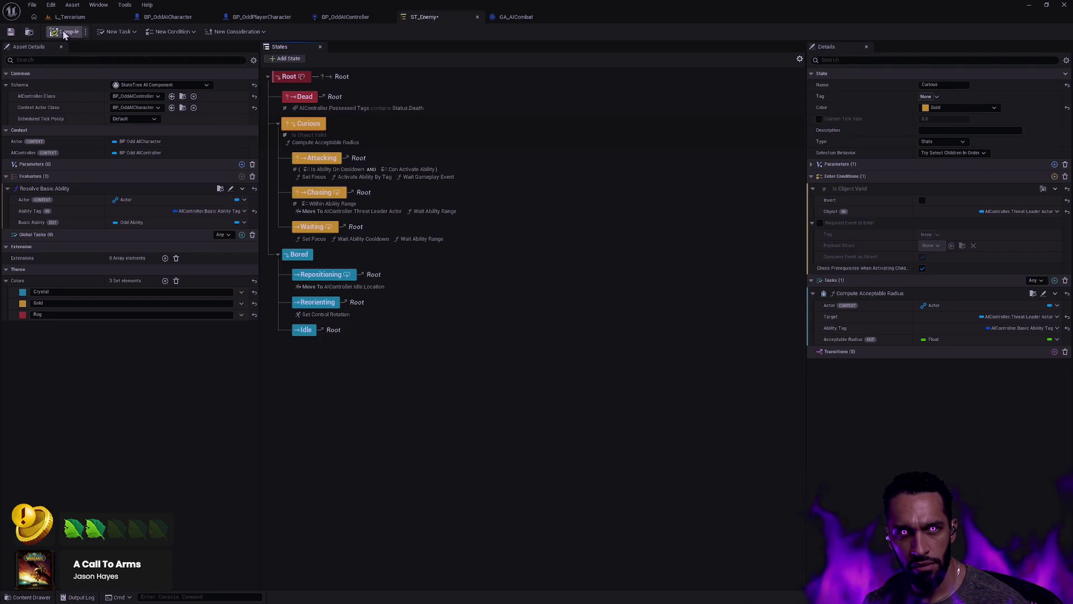
Inspect the binding options for the Compute Acceptable Radius Target and close them unchanged
left_click(1051, 330)
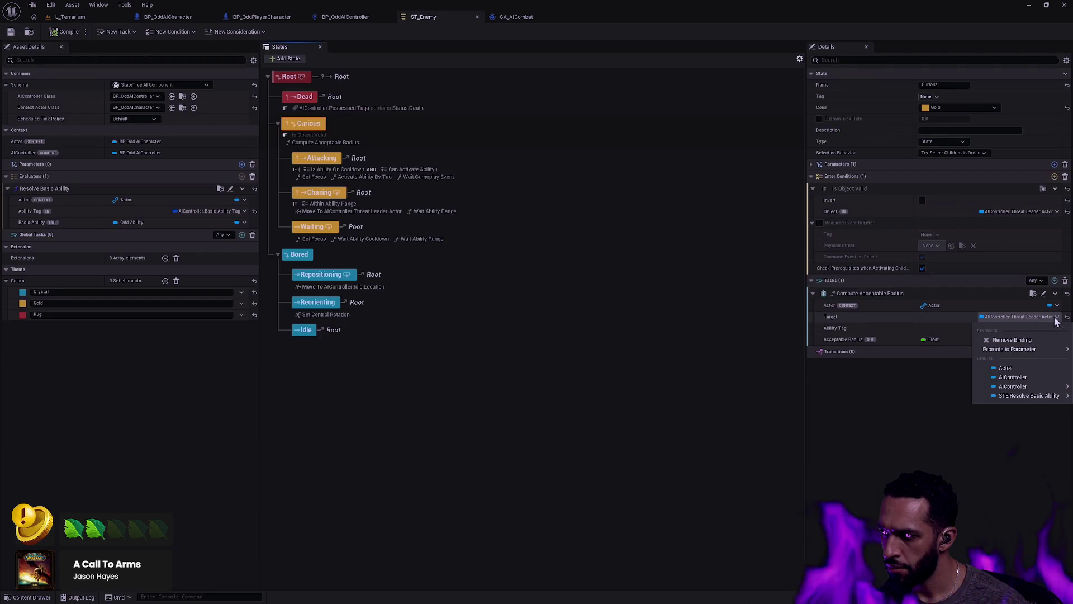
mouse_move(1032, 389)
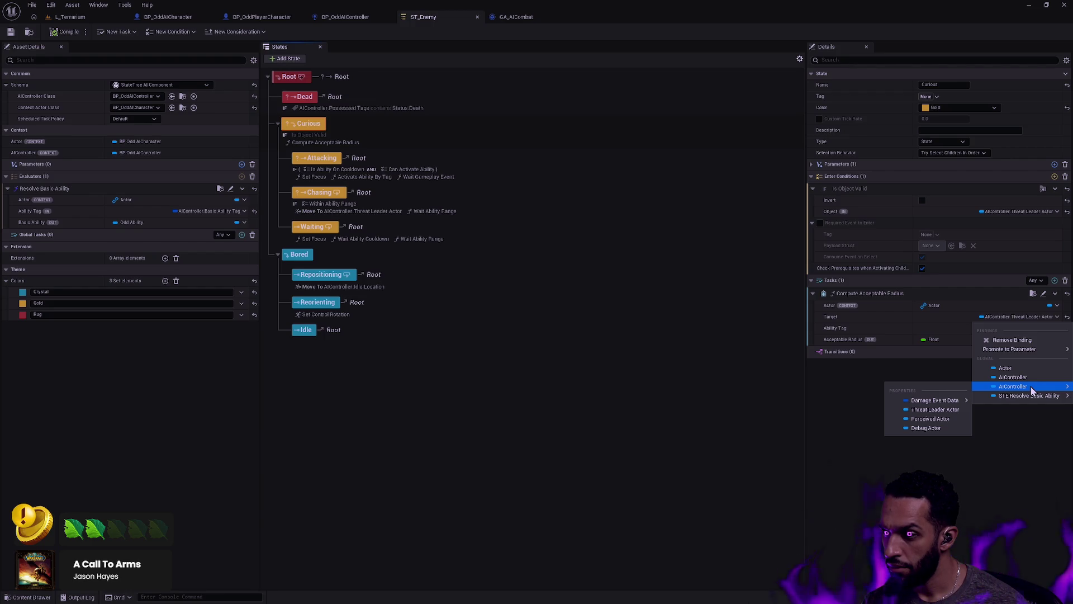
left_click(962, 194)
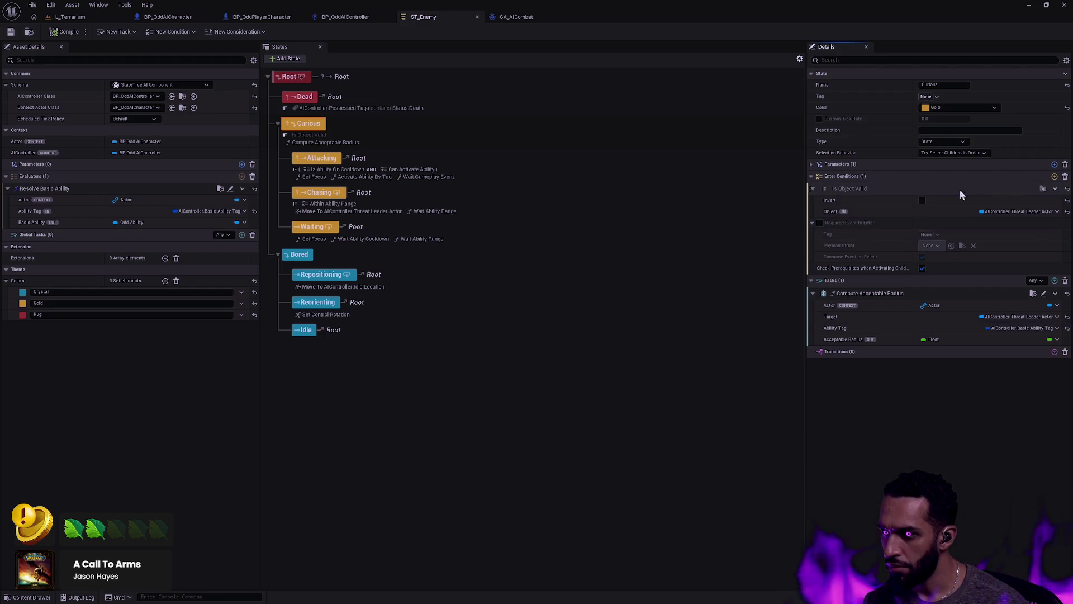
Open the Is Object Valid Object binding list to reveal AIController's stray New Var entries
left_click(1056, 212)
left_click(984, 242)
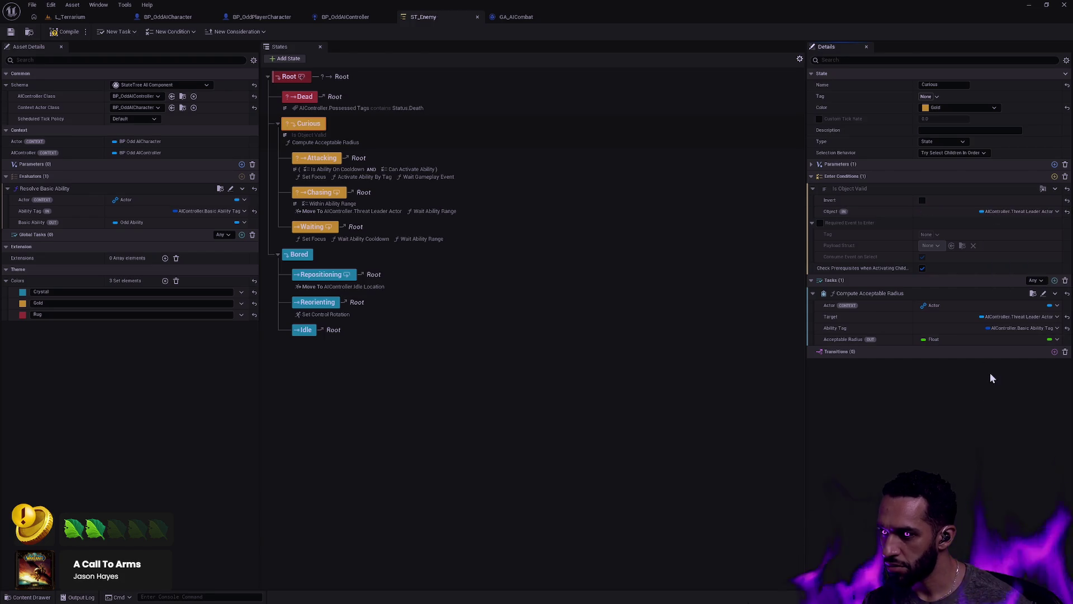
left_click(1056, 211)
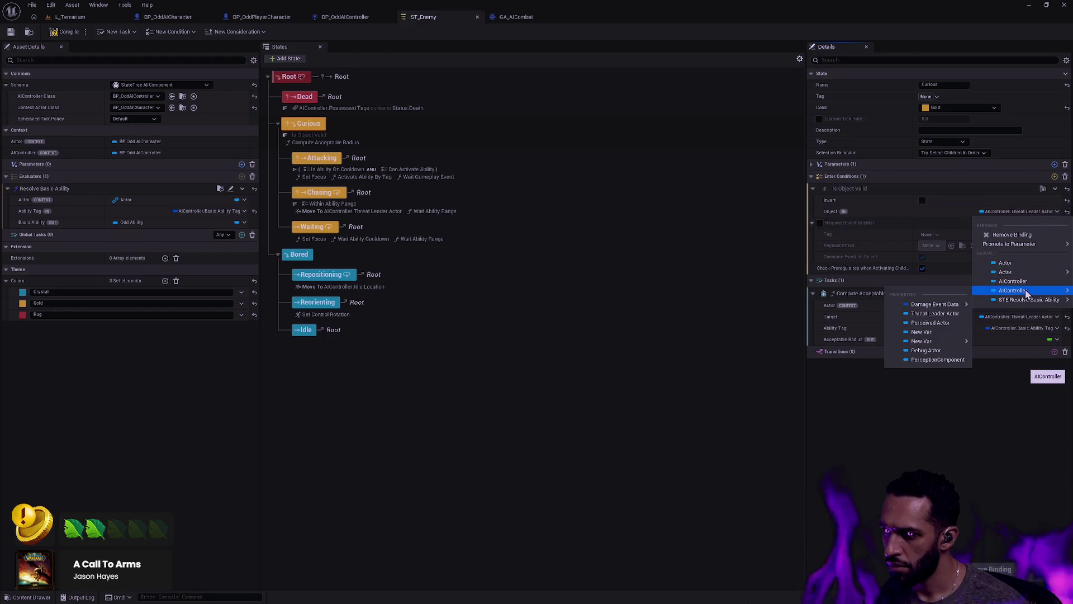
mouse_move(953, 342)
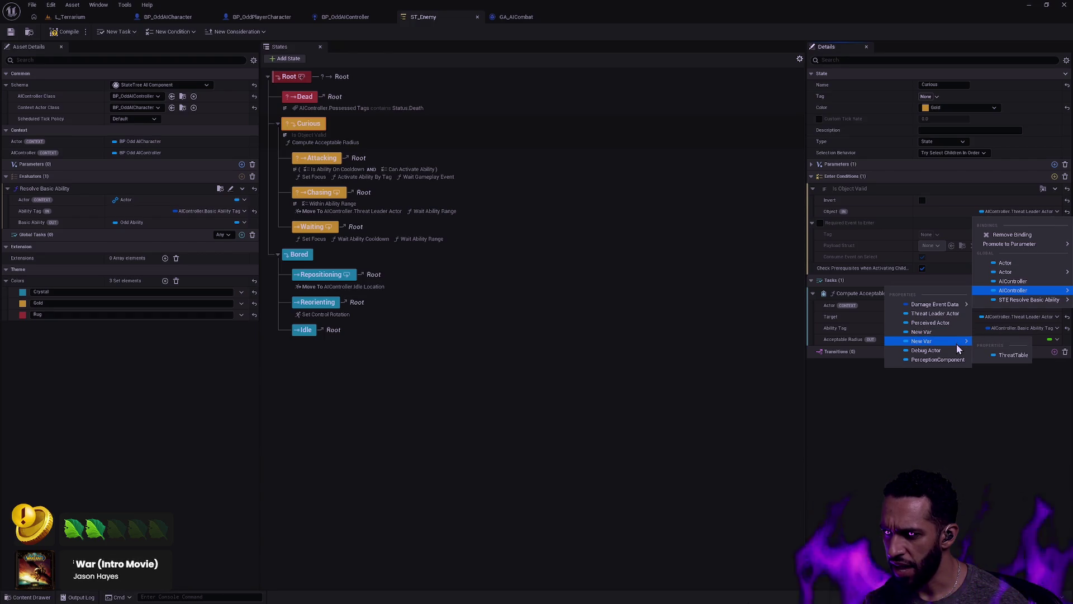
In BP_OddAIController, select the NewVar Odd AI Combat Component variable and bring up its actions
left_click(347, 17)
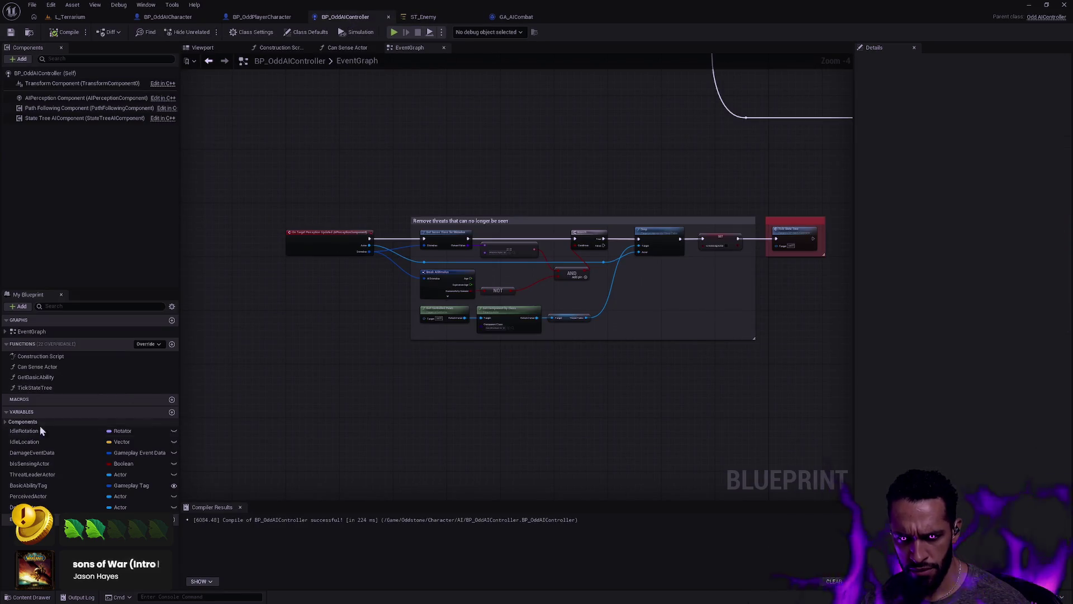
left_click(25, 432)
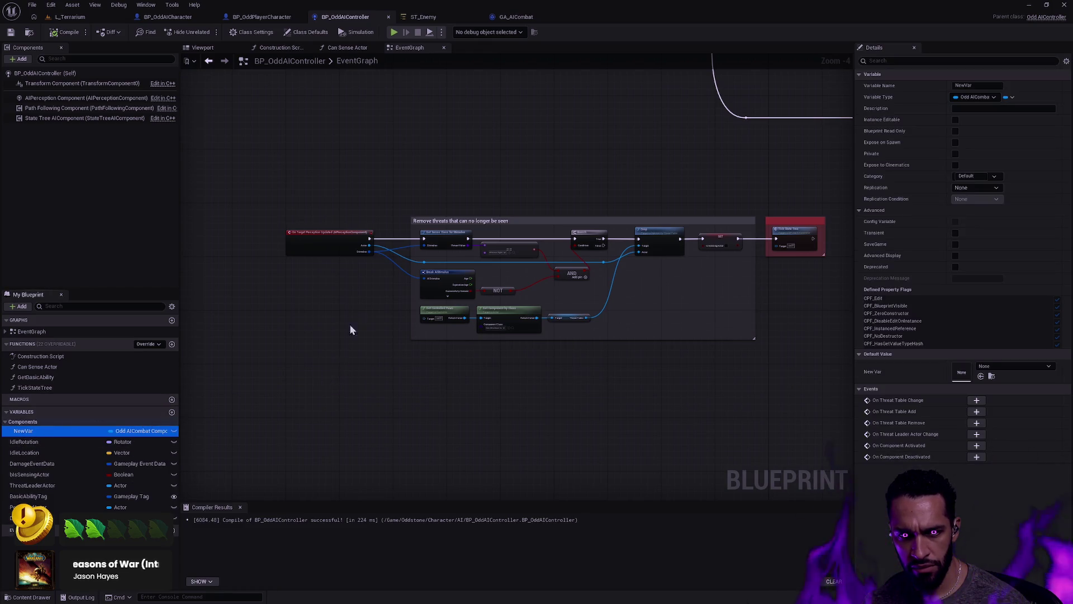
left_click_drag(363, 293, 260, 368)
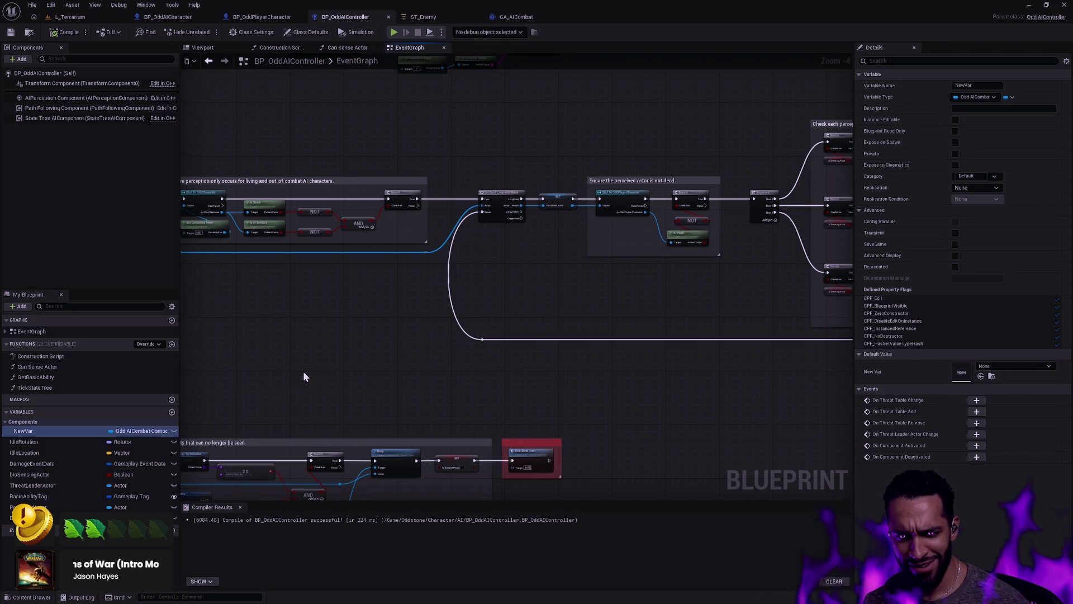
right_click(36, 430)
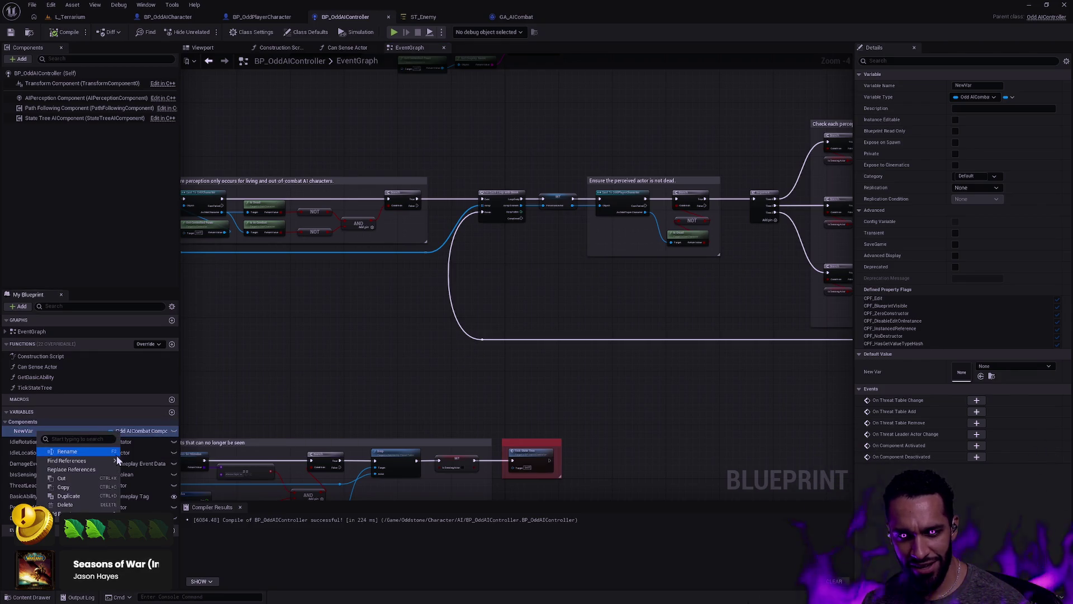
Search for NewVar references by name and inspect the result
mouse_move(108, 462)
left_click(141, 464)
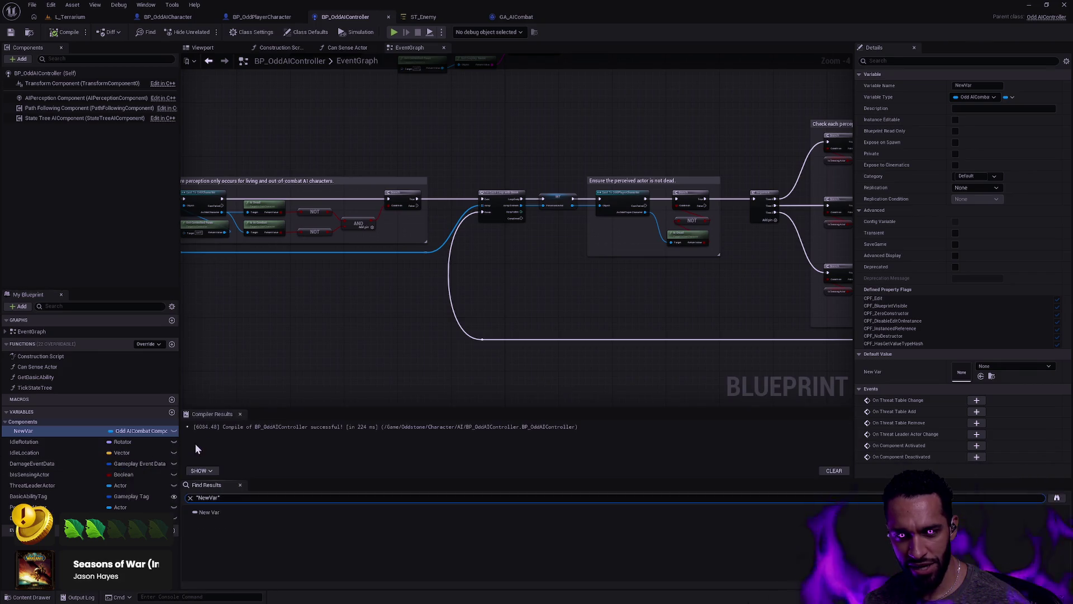
left_click(213, 511)
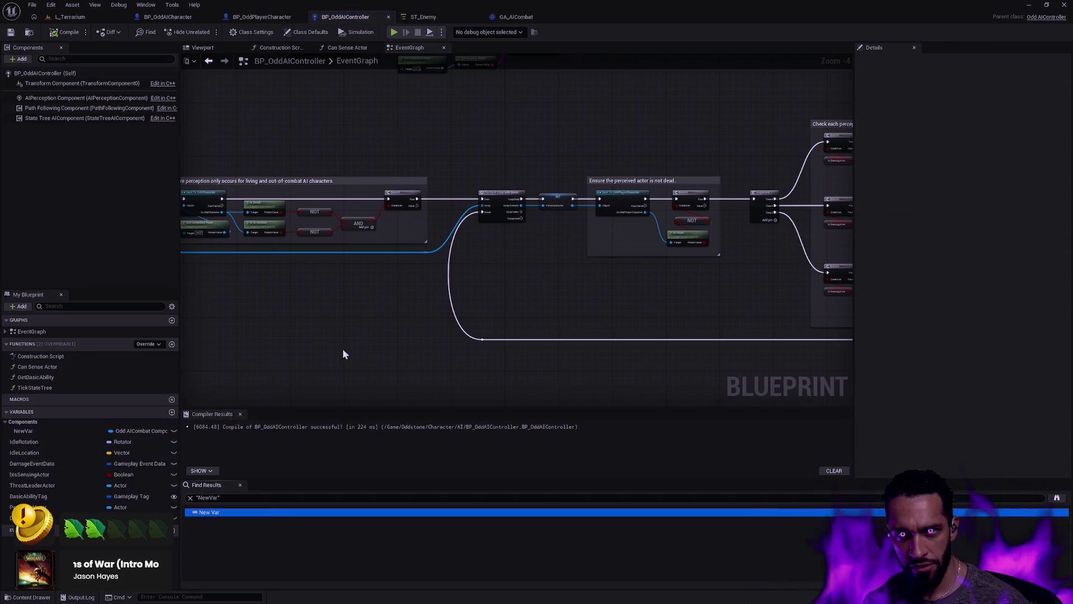
left_click(40, 429)
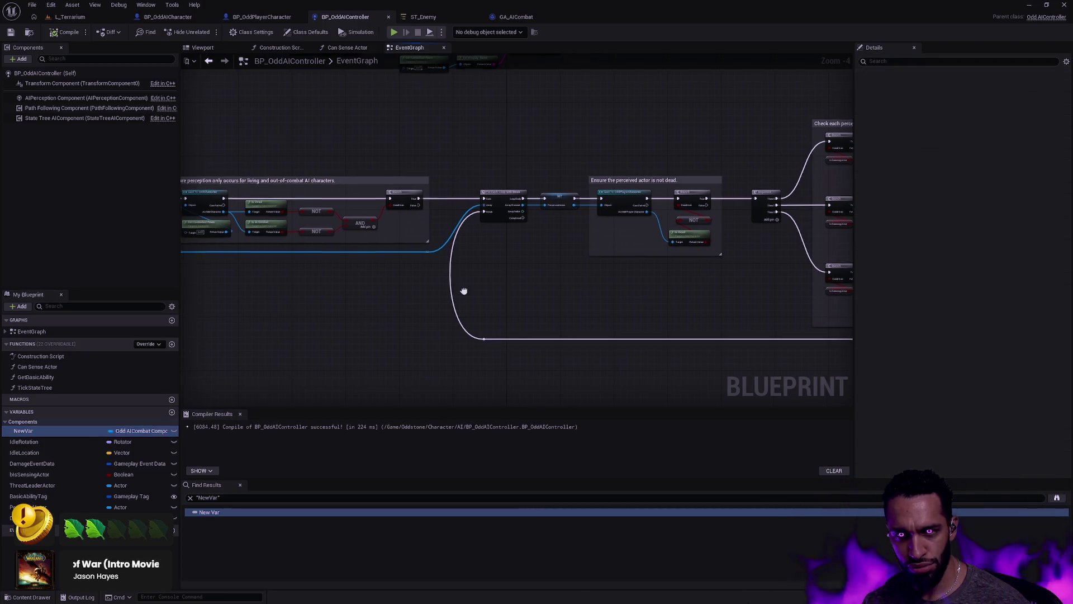
Search all blueprints for NewVar, find no results, and close the Find and Compiler Results panels
right_click(84, 431)
mouse_move(135, 461)
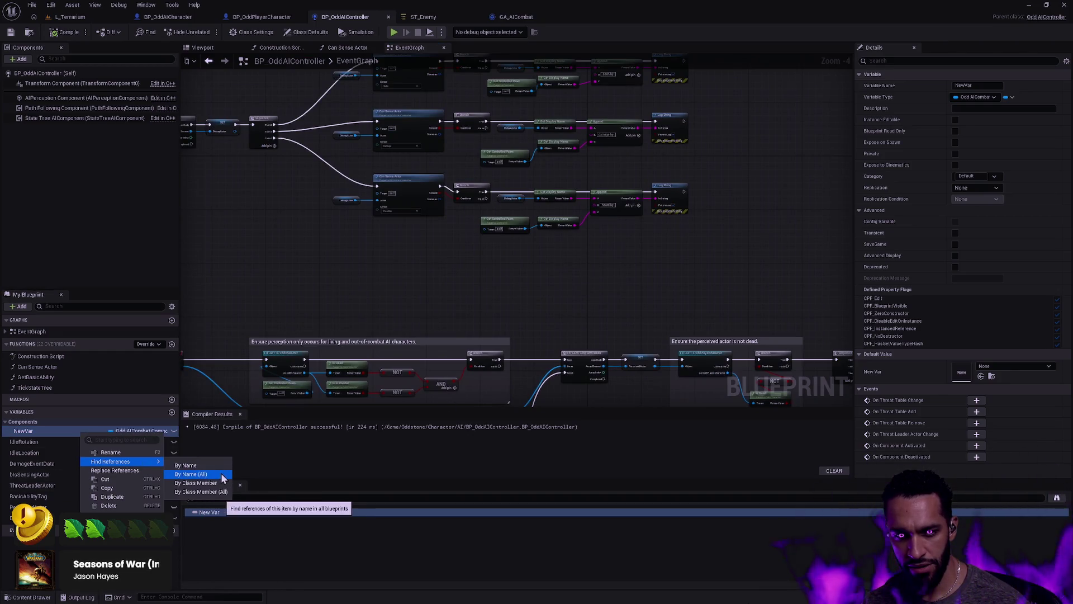
left_click(200, 482)
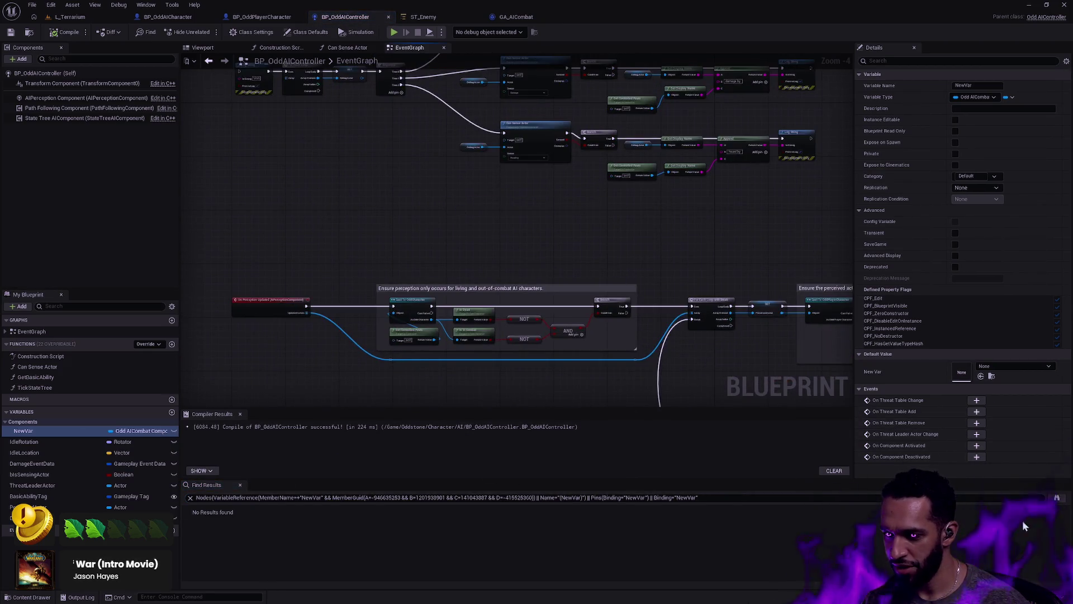
left_click(240, 485)
left_click(240, 506)
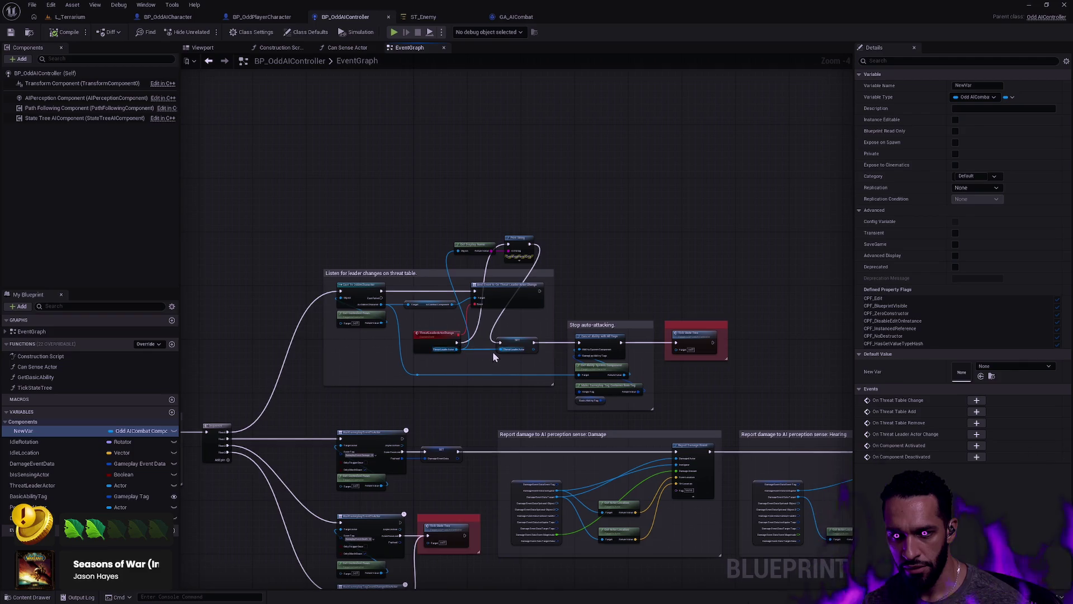
Delete the NewVar Odd AI Combat Component variable from My Blueprint's Variables list
scroll(492, 353, "up", 3)
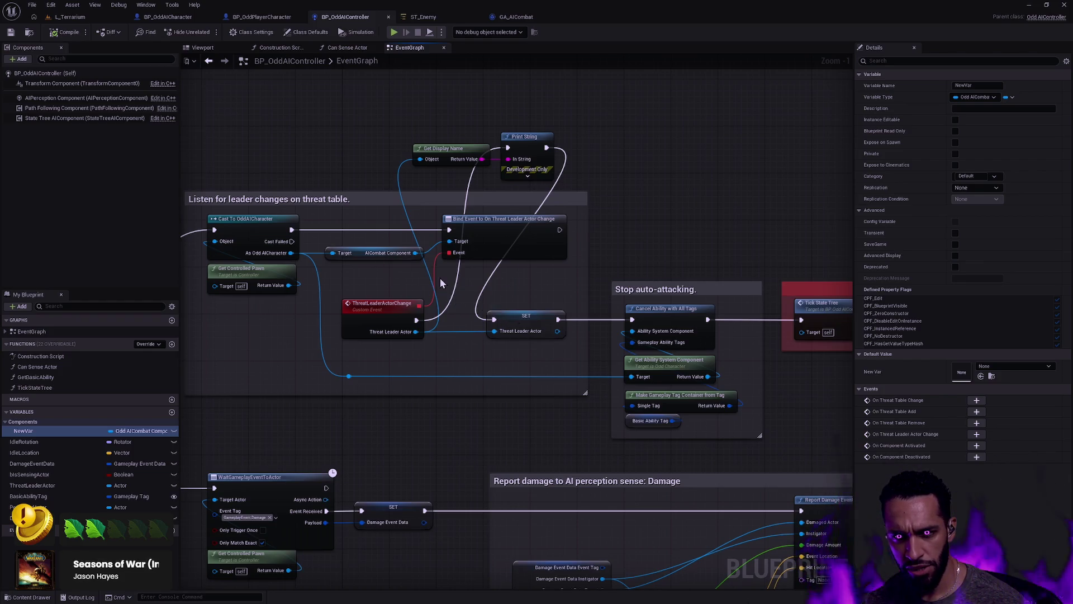
scroll(448, 379, "down", 4)
scroll(615, 222, "up", 4)
scroll(614, 228, "down", 4)
scroll(701, 152, "up", 2)
left_click_drag(701, 151, 561, 530)
double_click(56, 428)
key("BackSpace")
key("Escape")
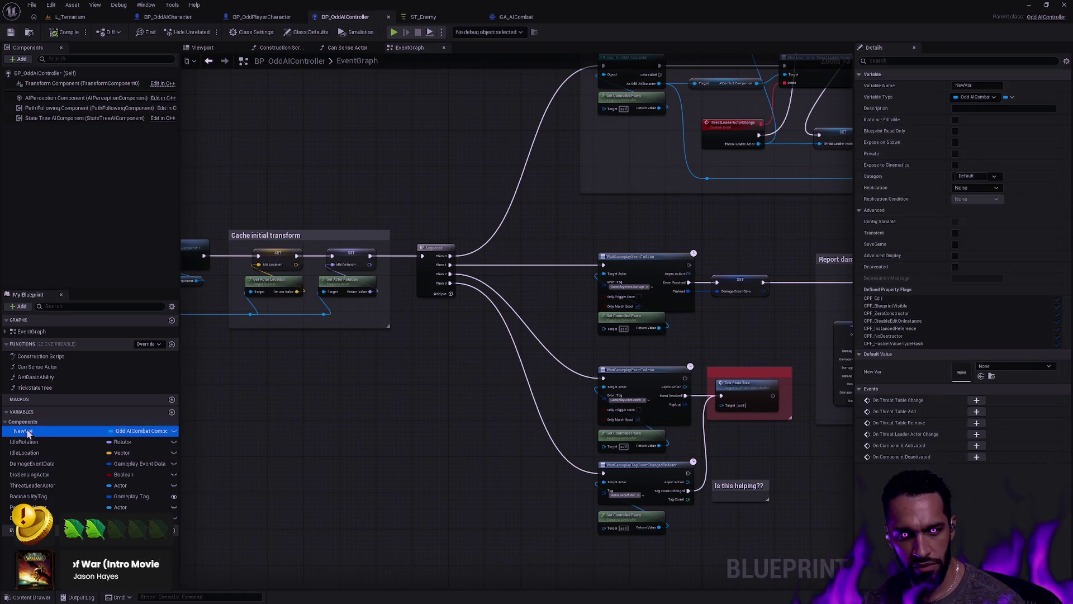
key("Delete")
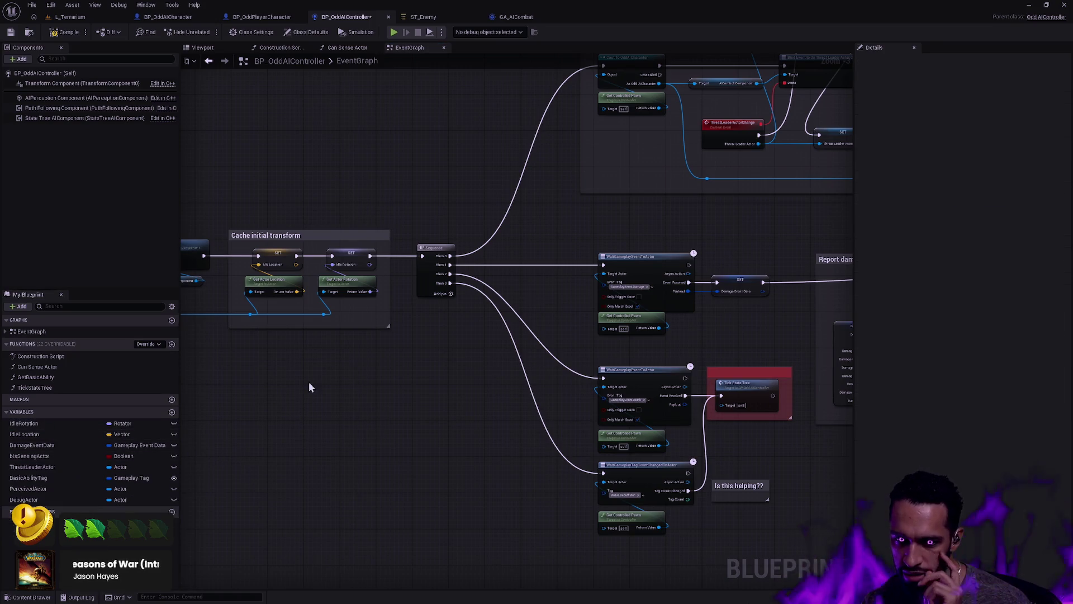
Save BP_OddAIController and recheck the ST_Enemy Object binding options
left_click(10, 31)
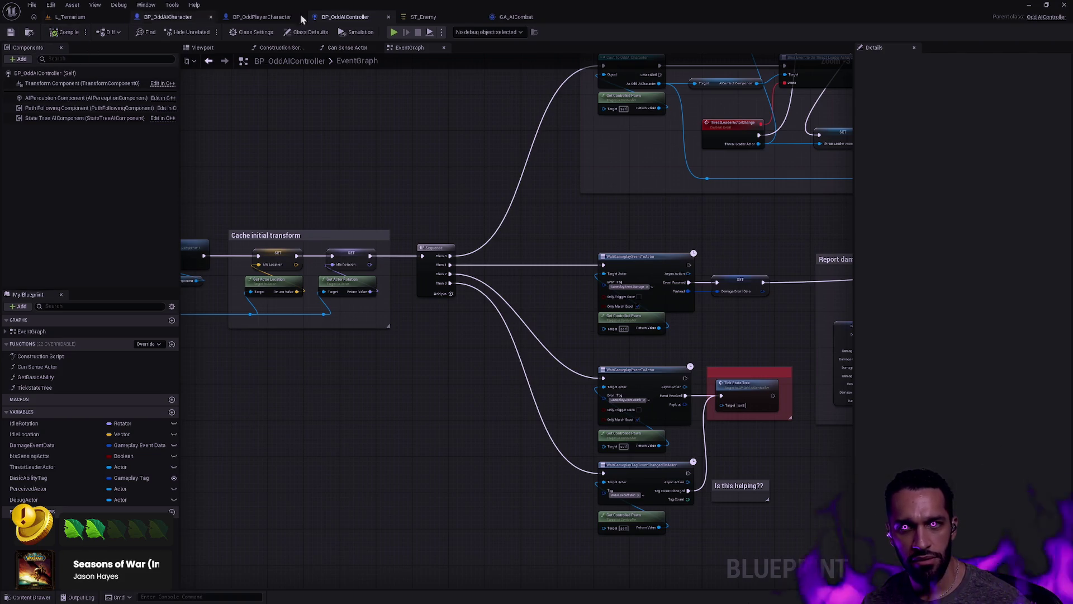
left_click(412, 17)
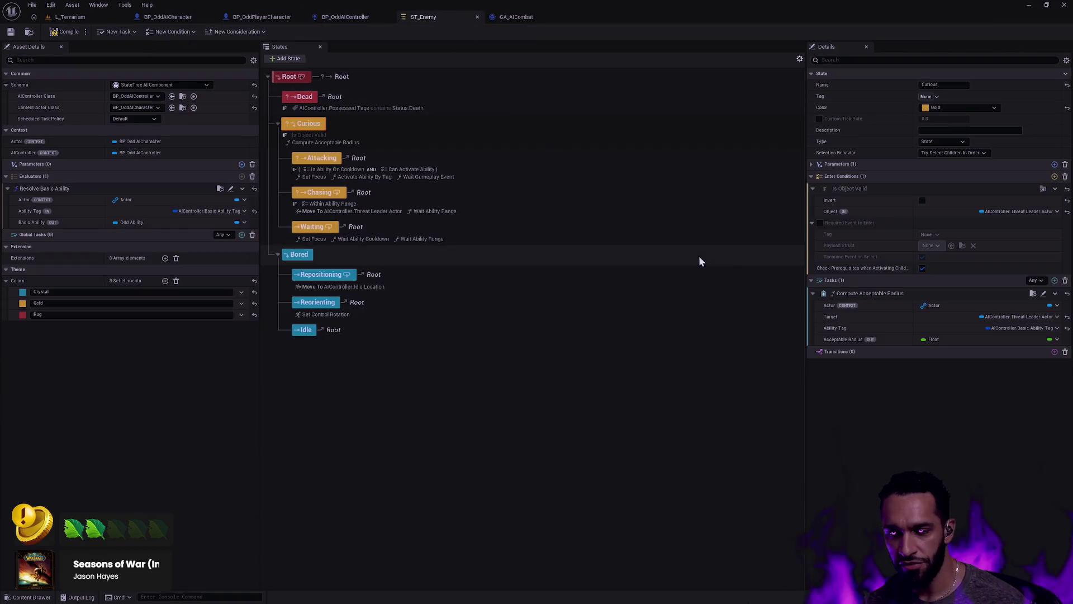
left_click(1056, 211)
mouse_move(1032, 291)
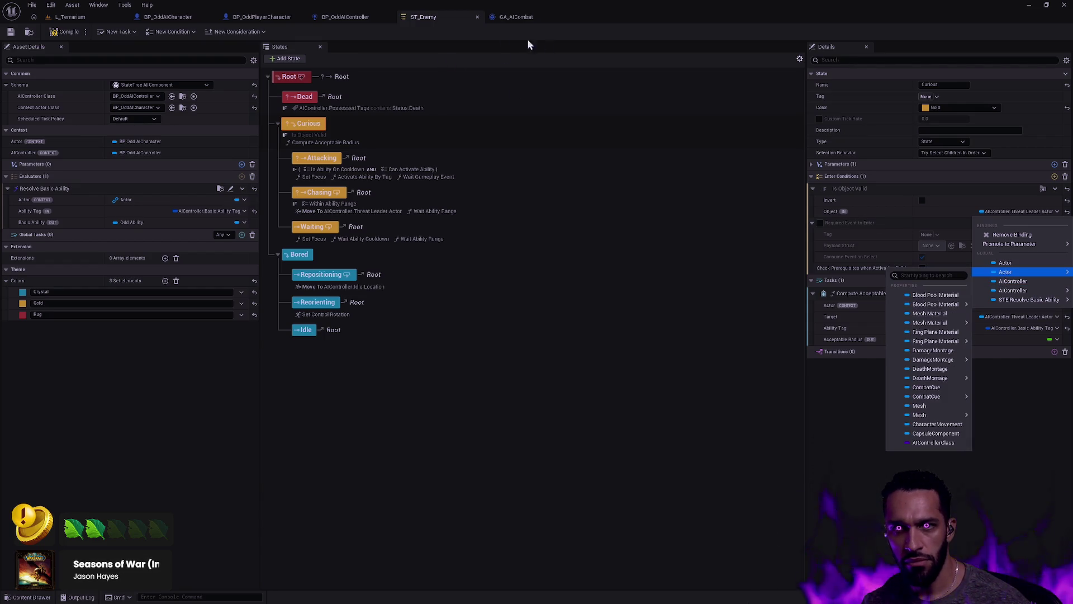
Toggle bIsSensingActor's instance-editable eye icon on and back off
left_click(335, 15)
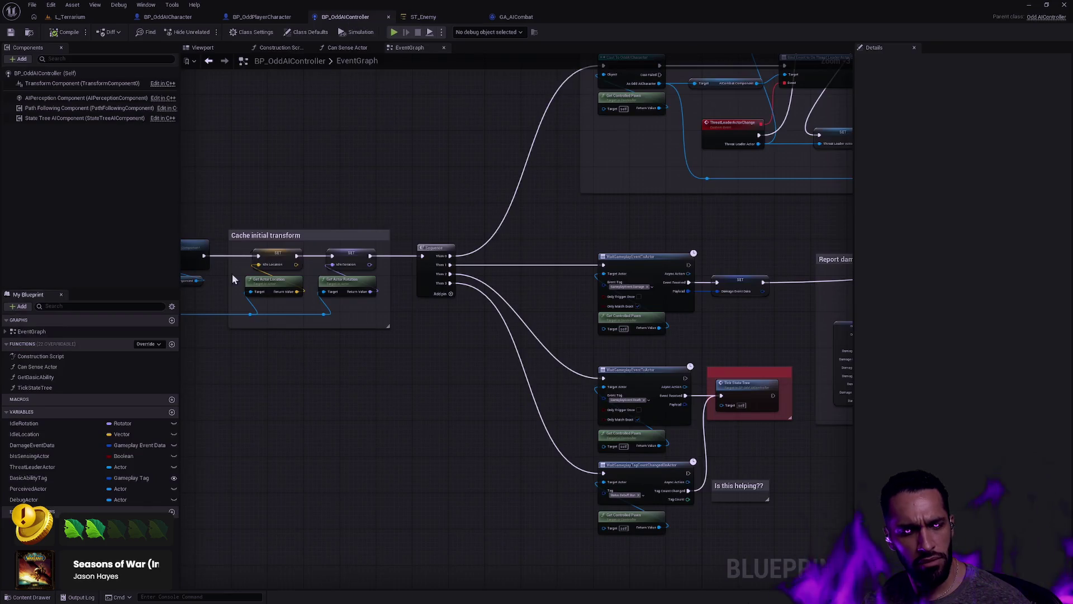
left_click(25, 457)
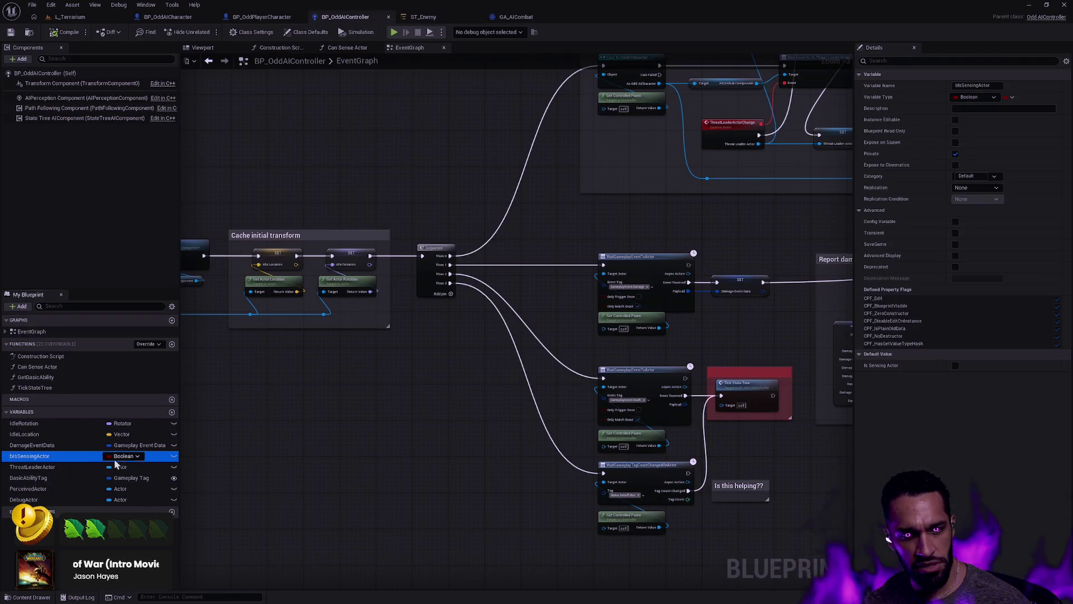
left_click(175, 457)
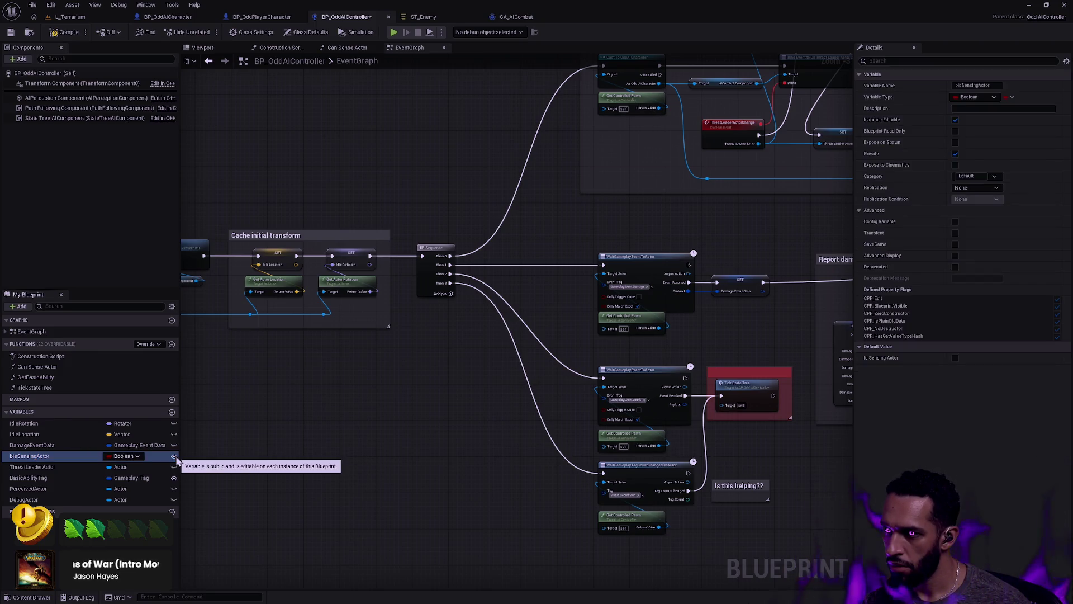
left_click(174, 457)
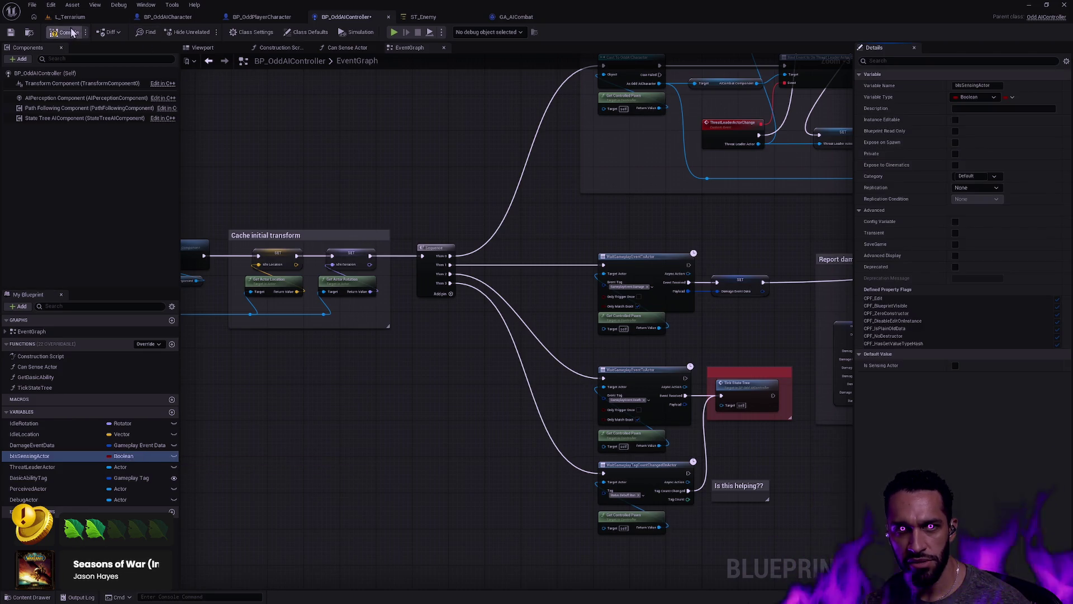
left_click(442, 19)
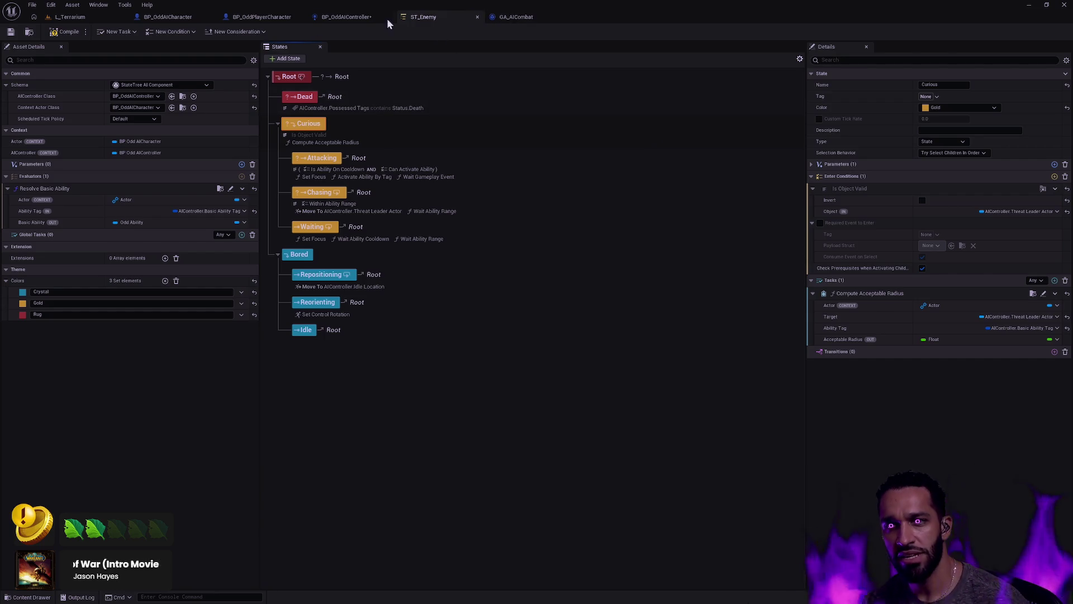
Mark bIsSensingActor as Private and compile BP_OddAIController
left_click(350, 16)
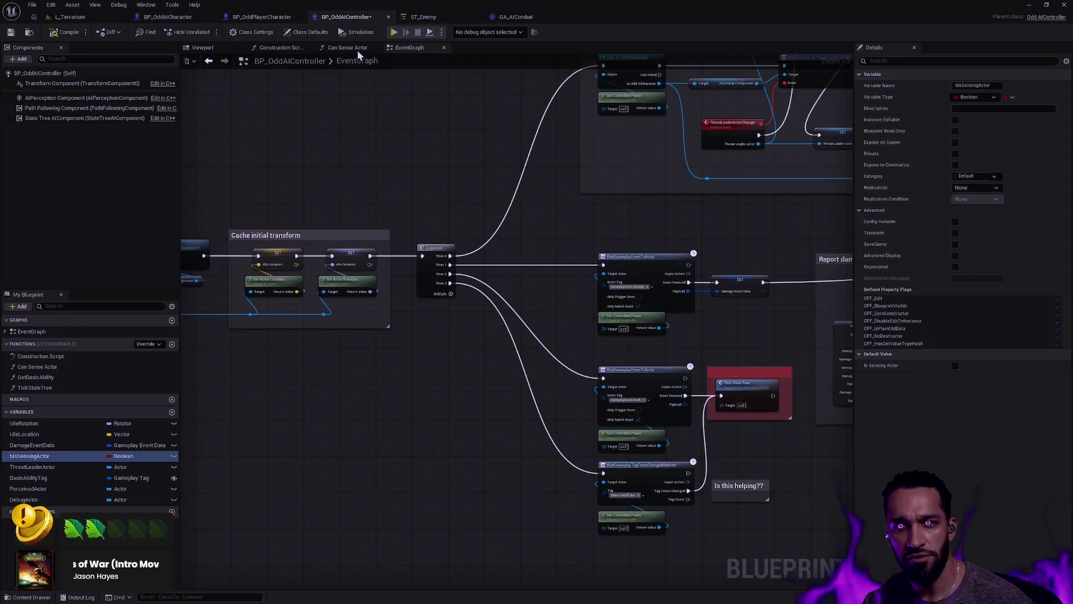
left_click(318, 421)
left_click(112, 460)
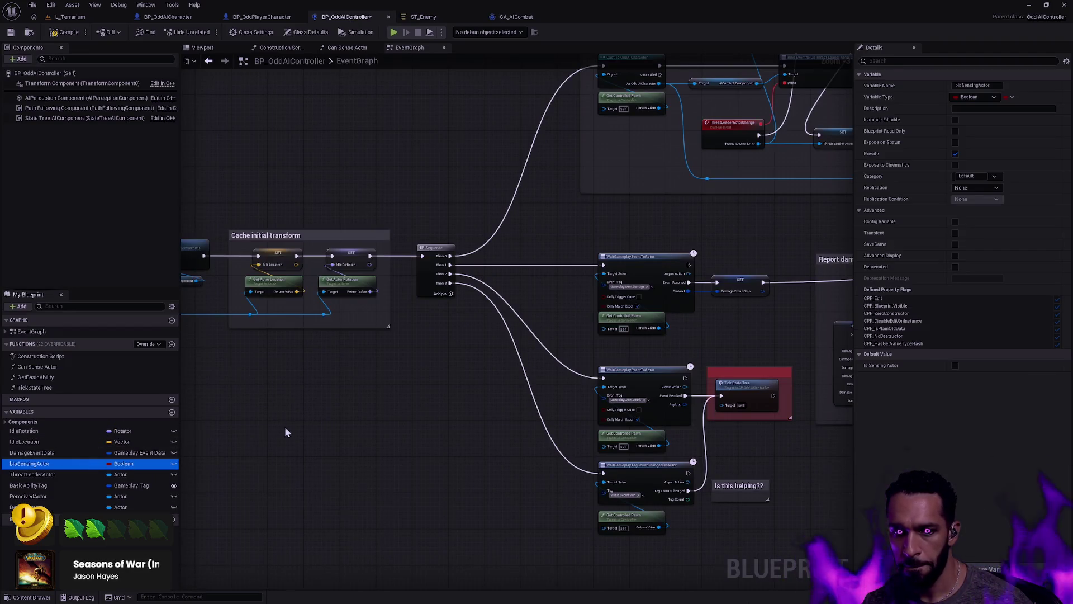
left_click(32, 456)
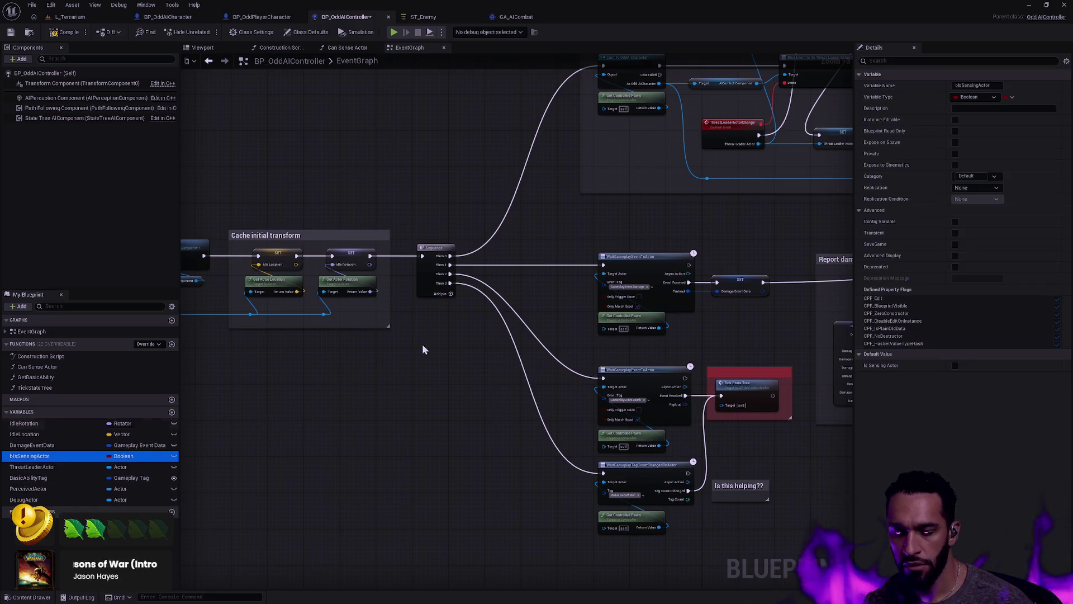
left_click(955, 153)
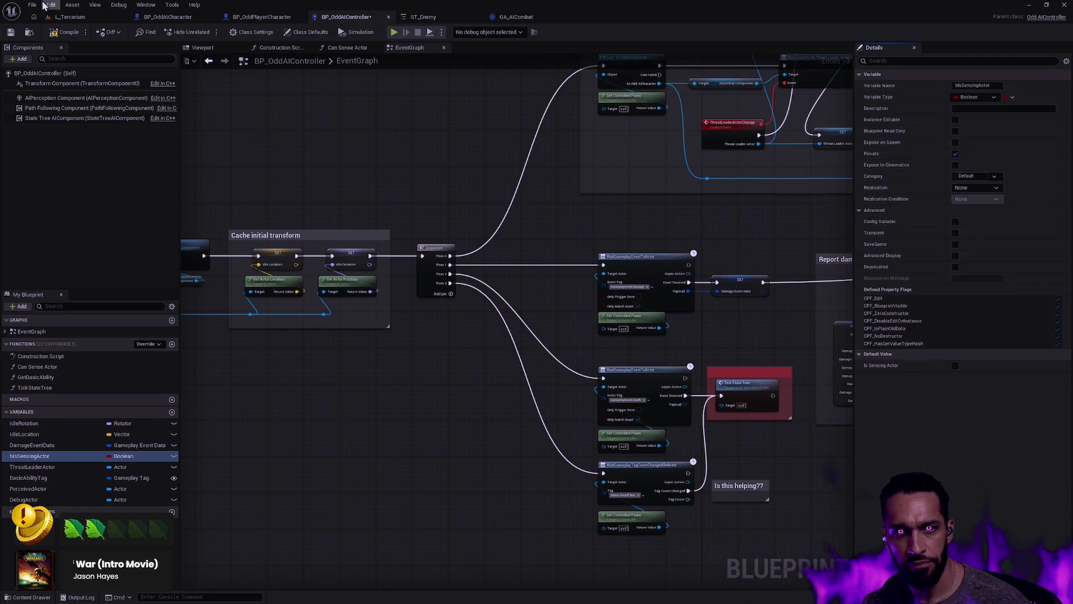
left_click(64, 33)
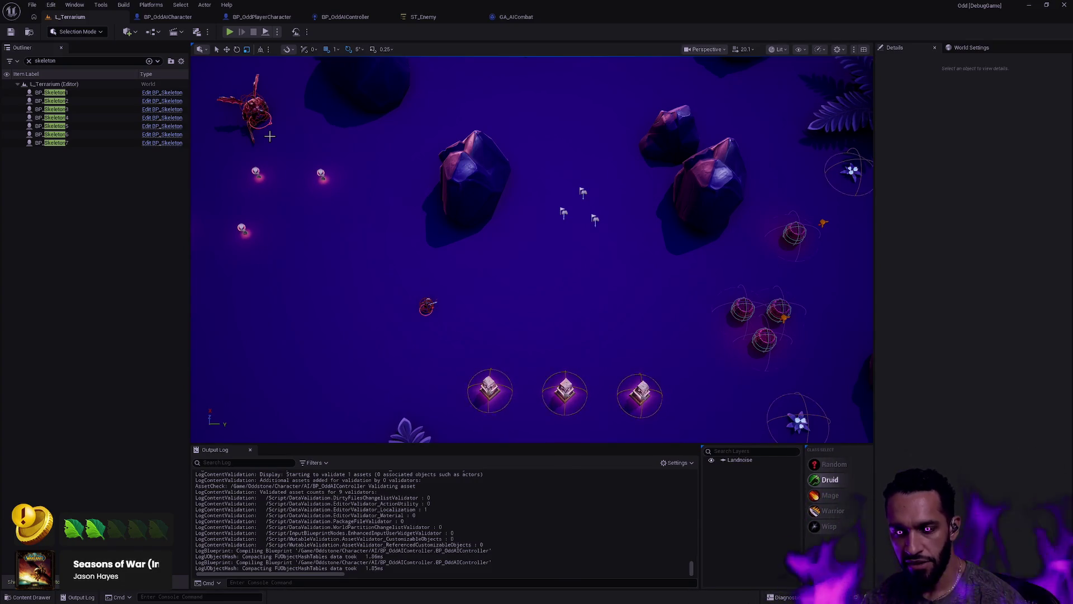
Review the ST_Enemy state tree, then go back to the L_Terrarium level
left_click(423, 17)
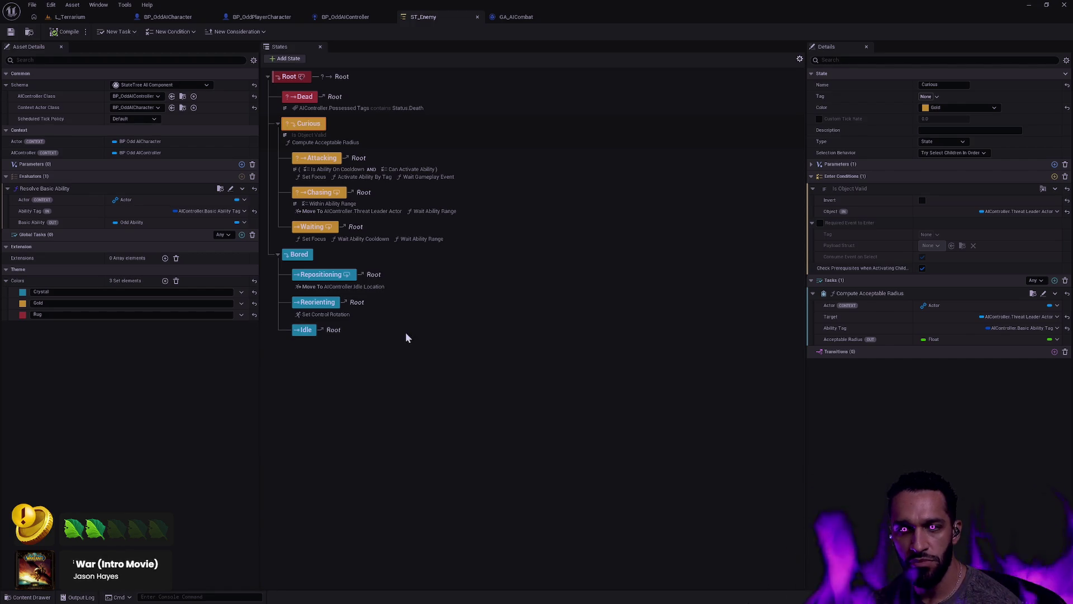
left_click(70, 17)
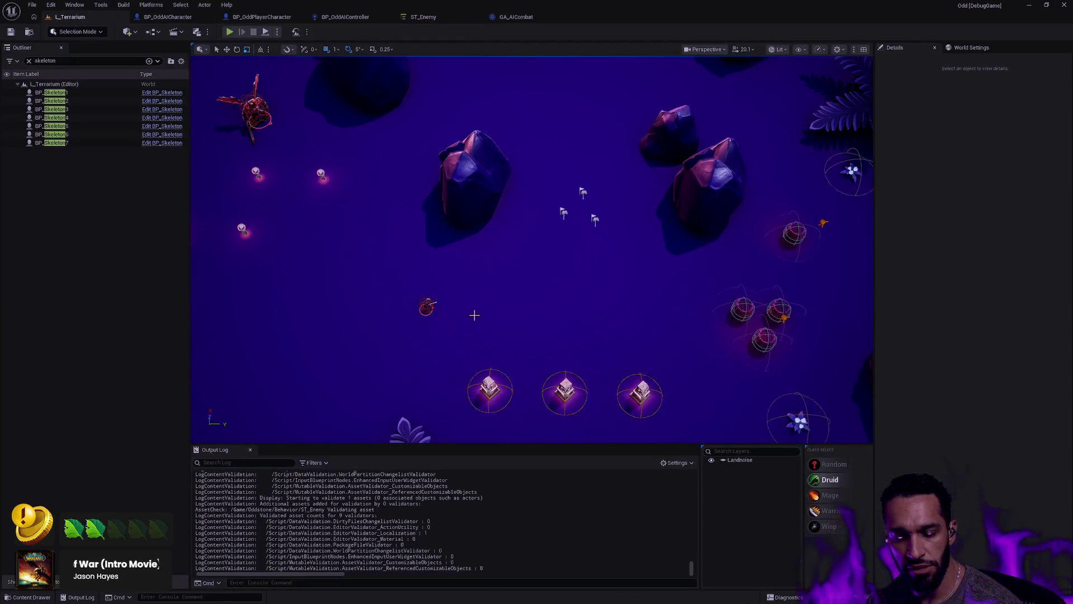
Play-test L_Terrarium, walking Knarik near the skeleton and using the R ability, then stop
key("alt+p")
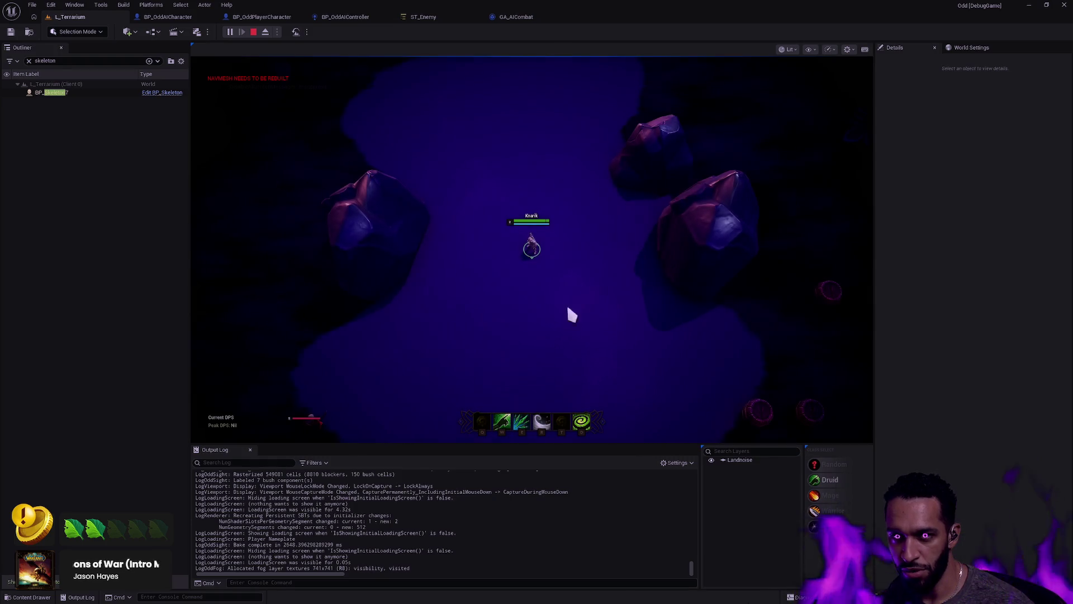
mouse_move(867, 436)
mouse_move(194, 251)
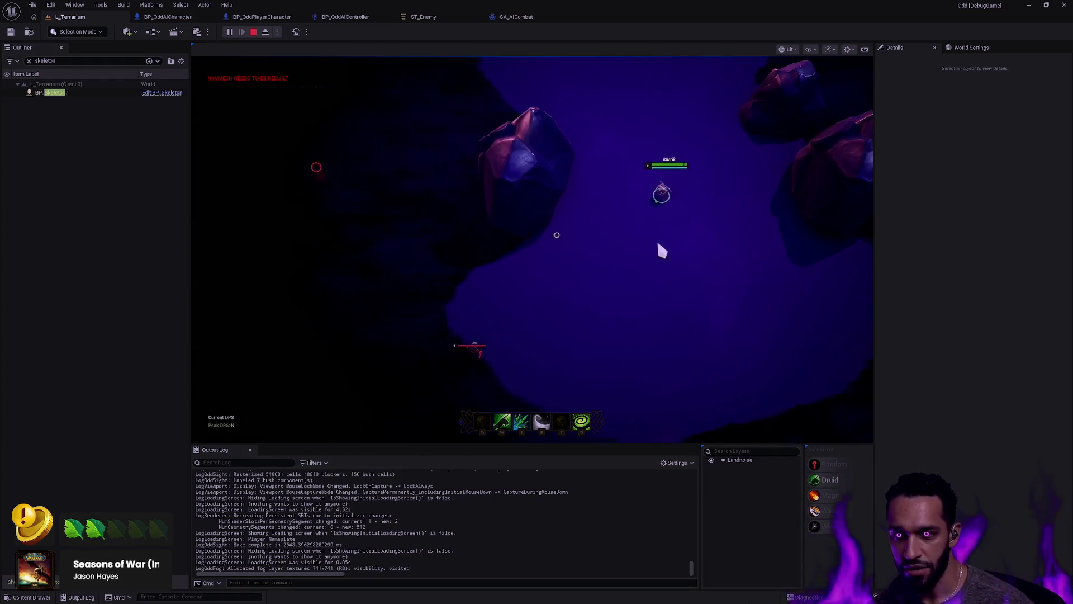
right_click(646, 248)
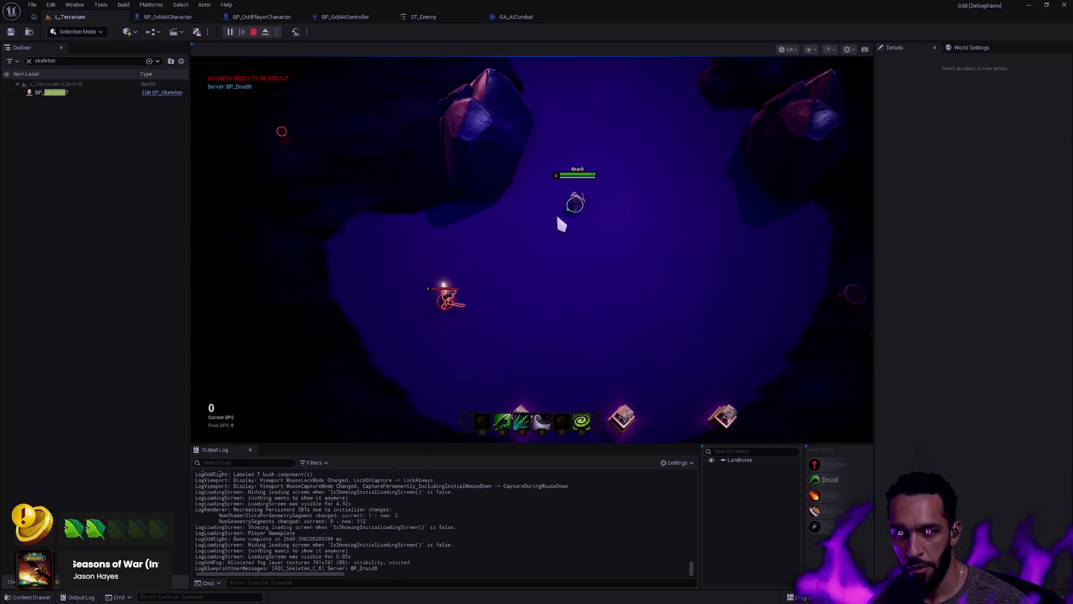
key("r")
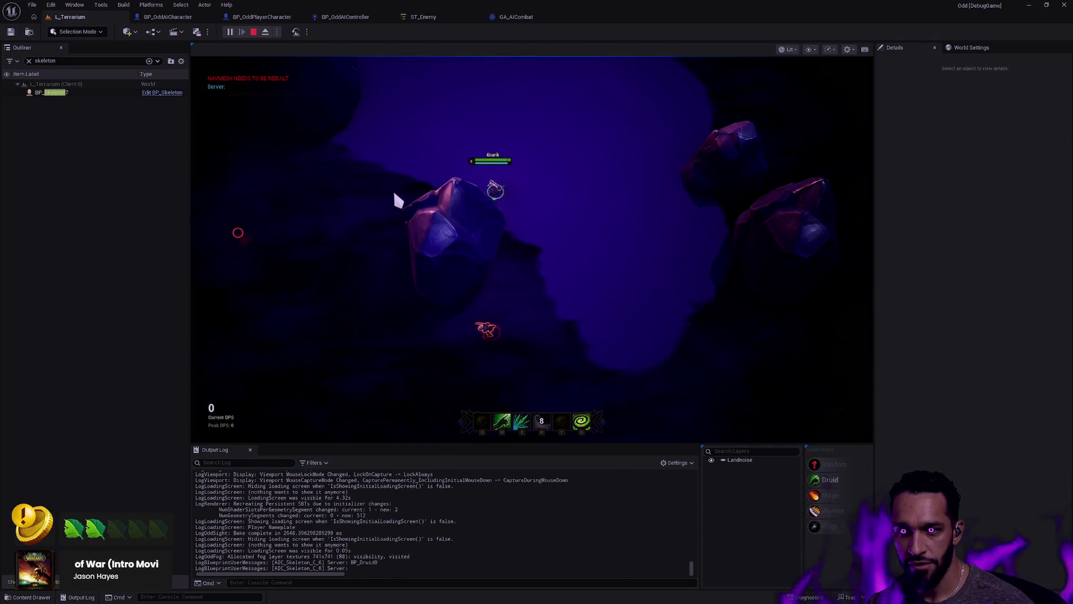
right_click(397, 199)
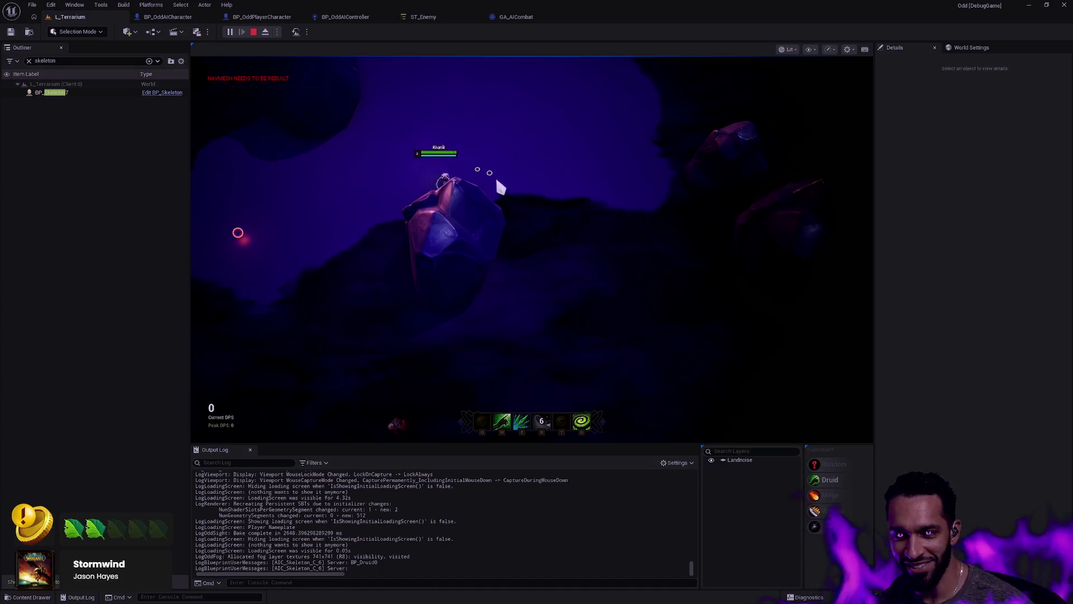
right_click(536, 232)
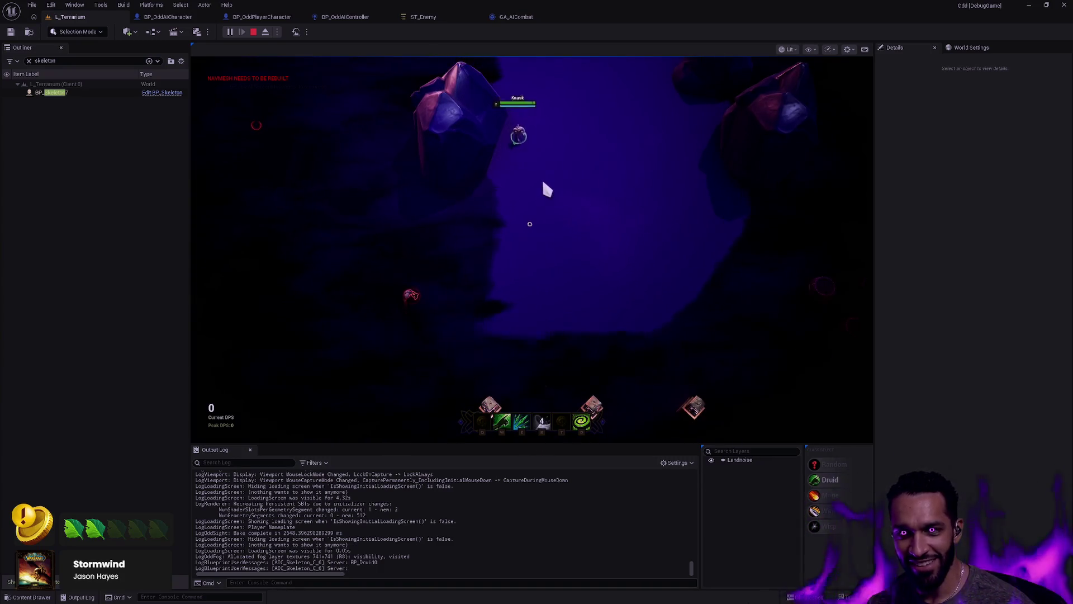
right_click(553, 162)
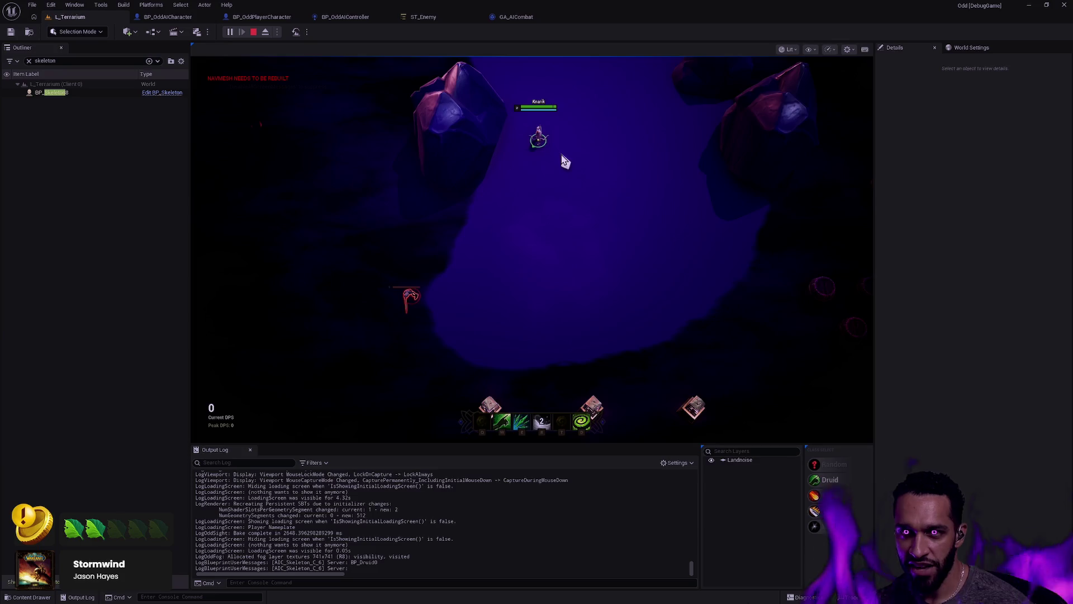
key("Escape")
left_click(425, 17)
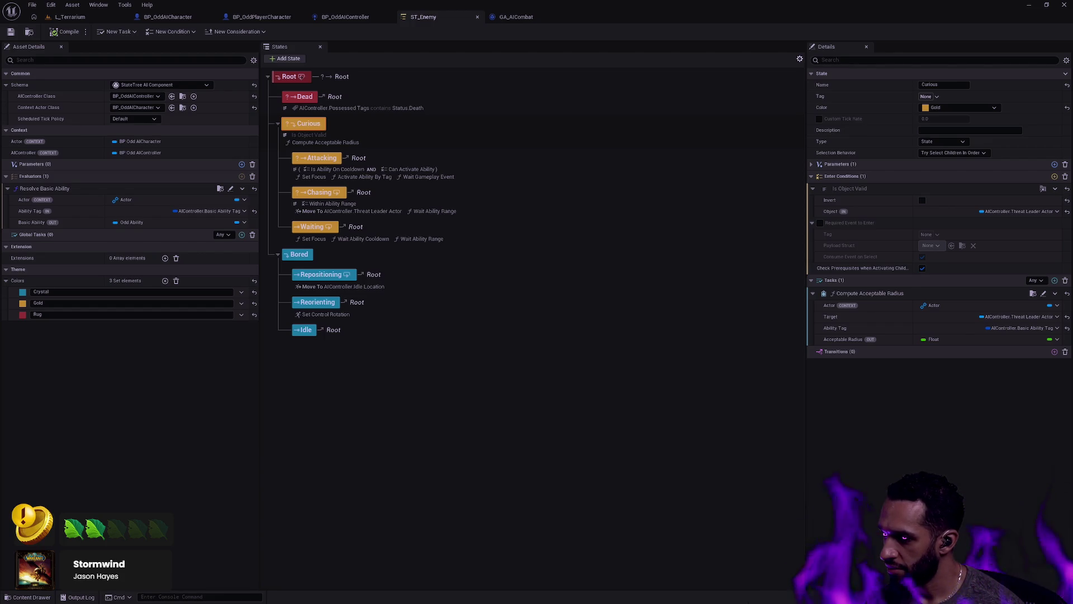
Switch to the browser desktop and open google.com in a new tab
key("alt+Tab")
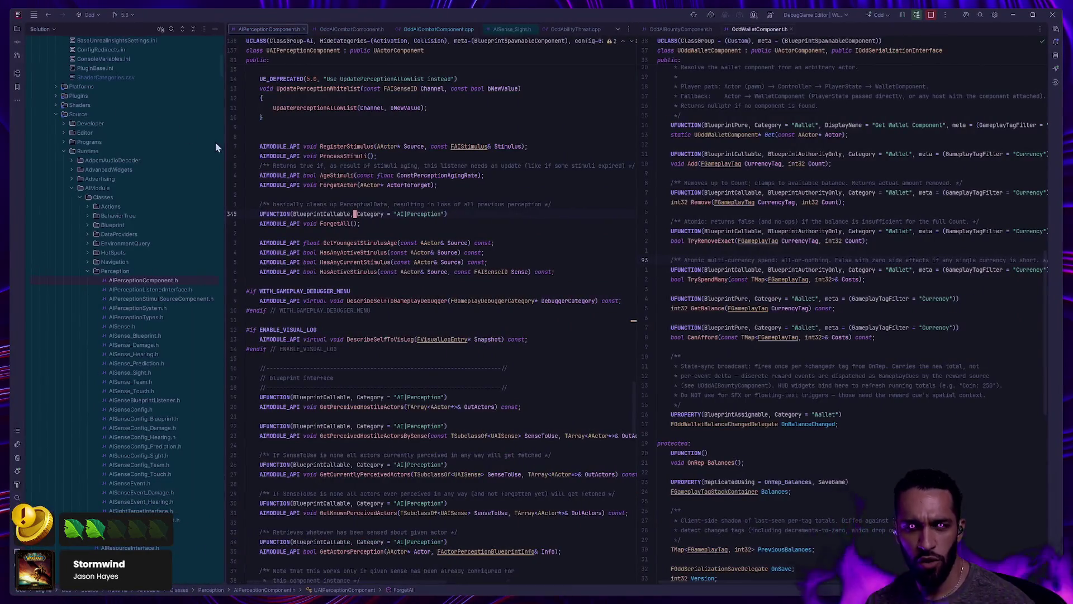
key("ctrl+super+Right")
key("ctrl+super+Right")
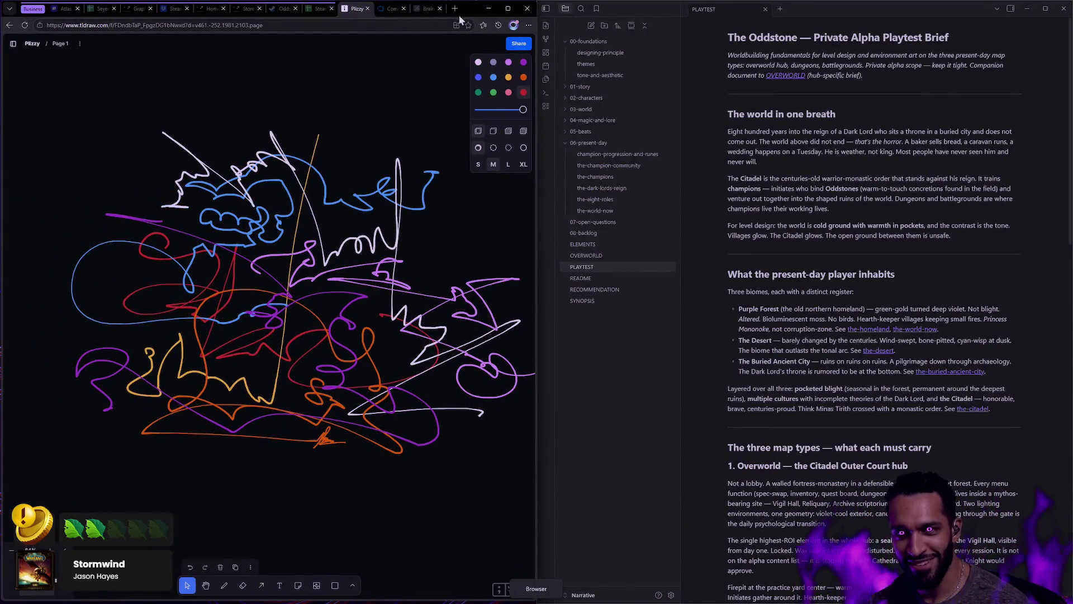
left_click(457, 9)
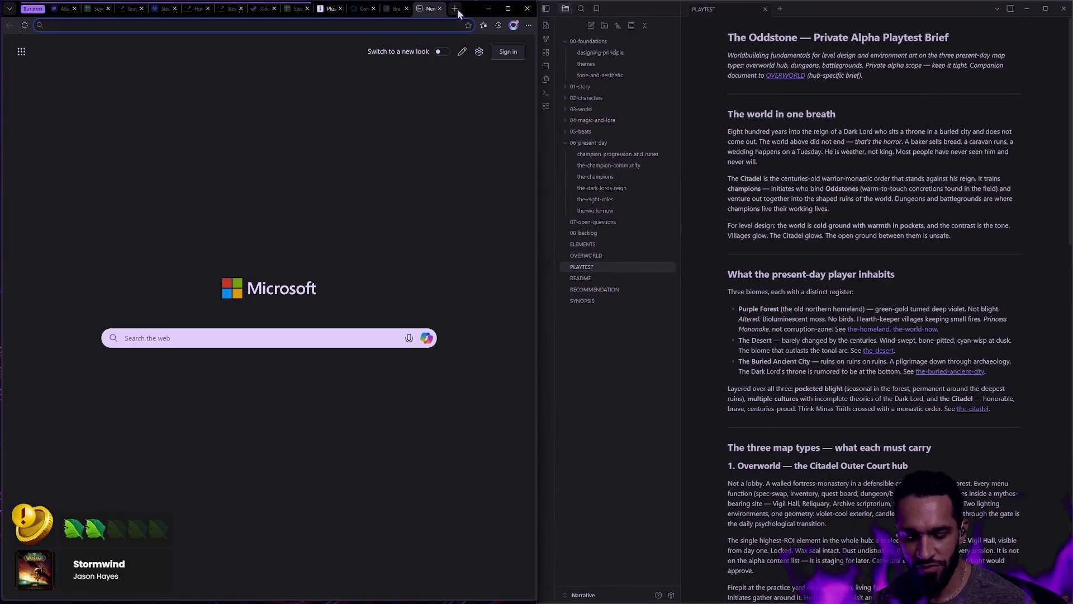
type("google")
key("Return")
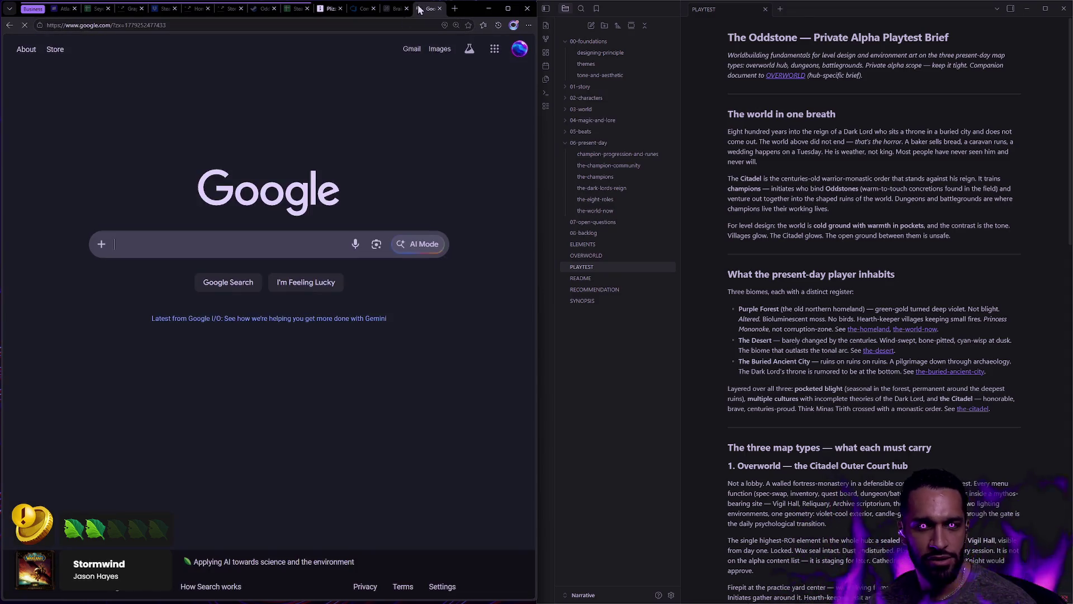
Search 'coin toss' and flip the coin again twice
left_click(196, 242)
type("coin toss")
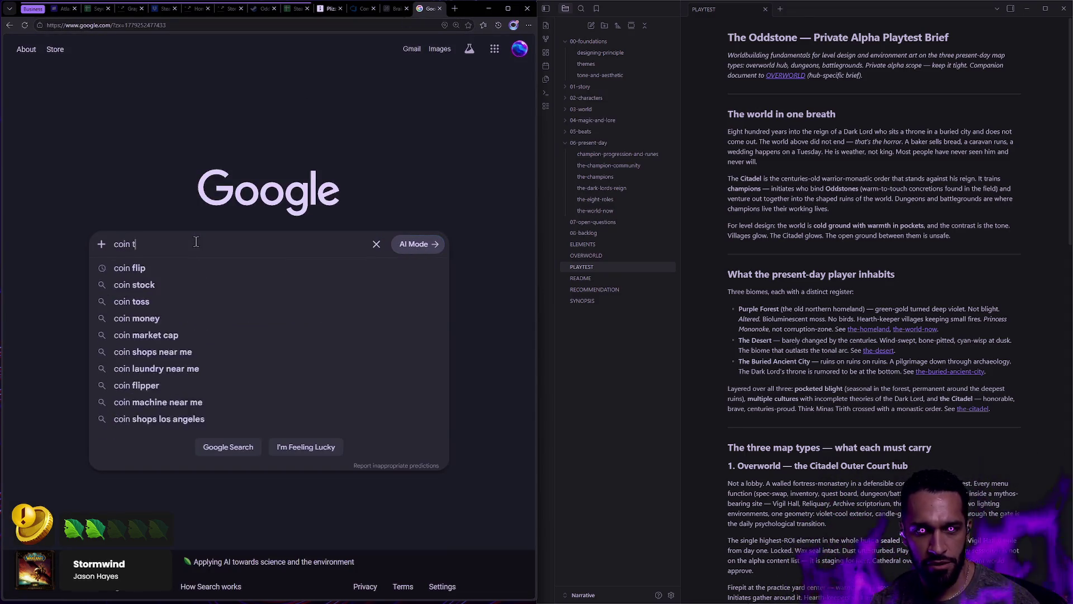
key("Return")
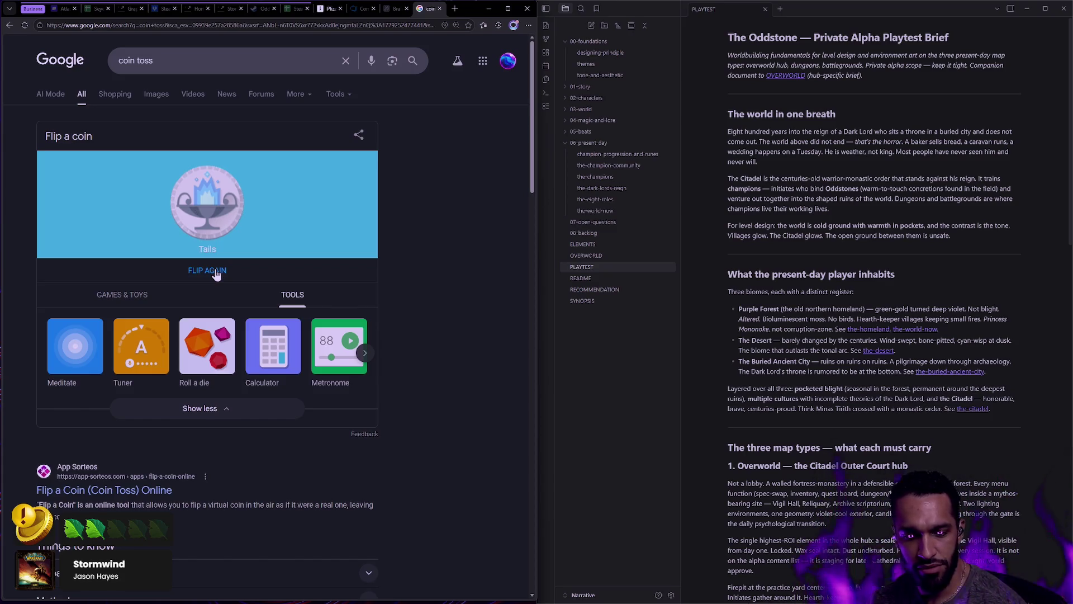
left_click(218, 270)
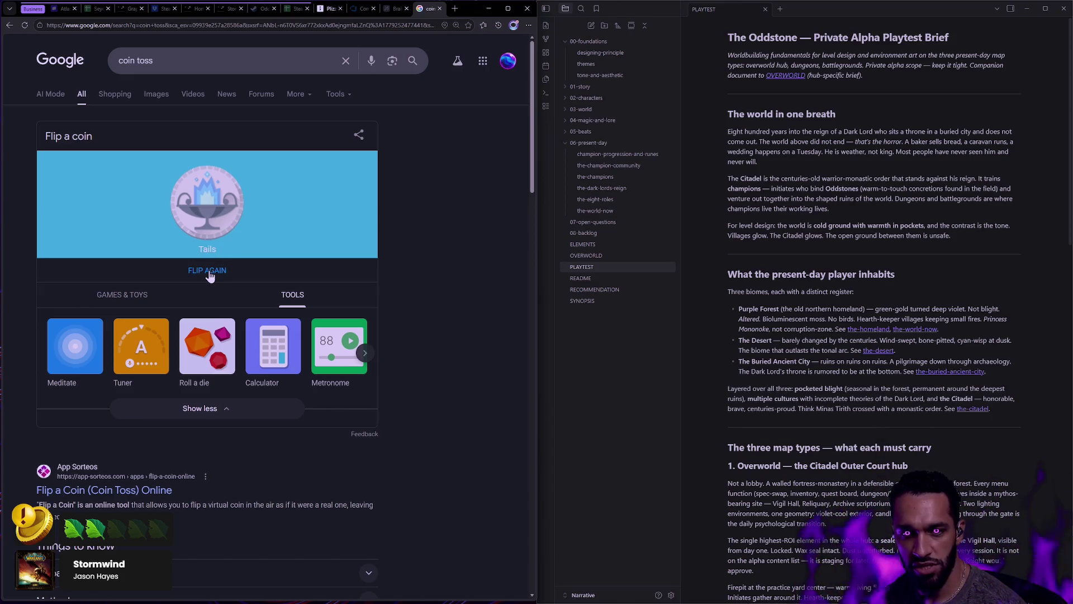
left_click(210, 275)
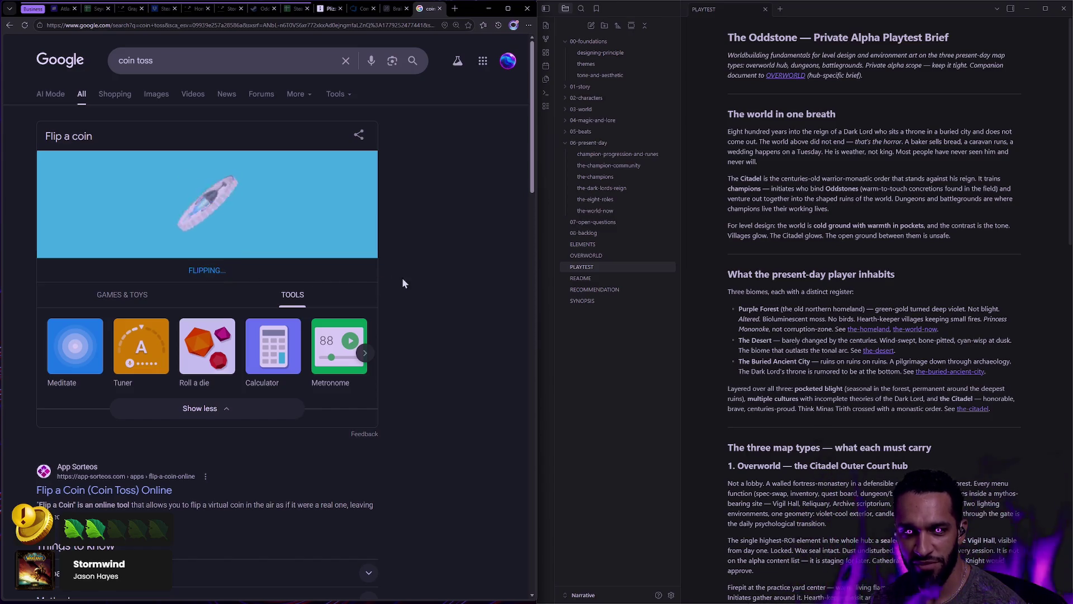